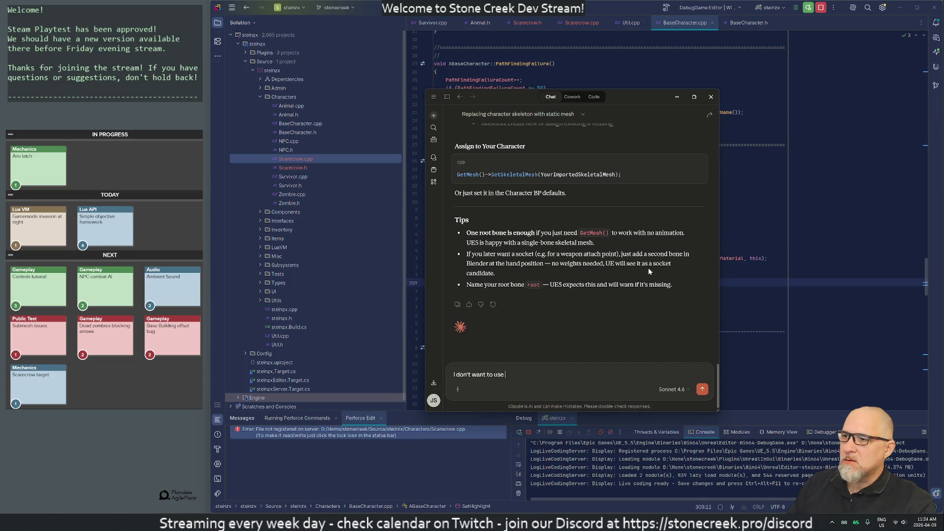
Send Claude the reply about not using Blender, read its answer, then return to Unreal
type("er")
key("Return")
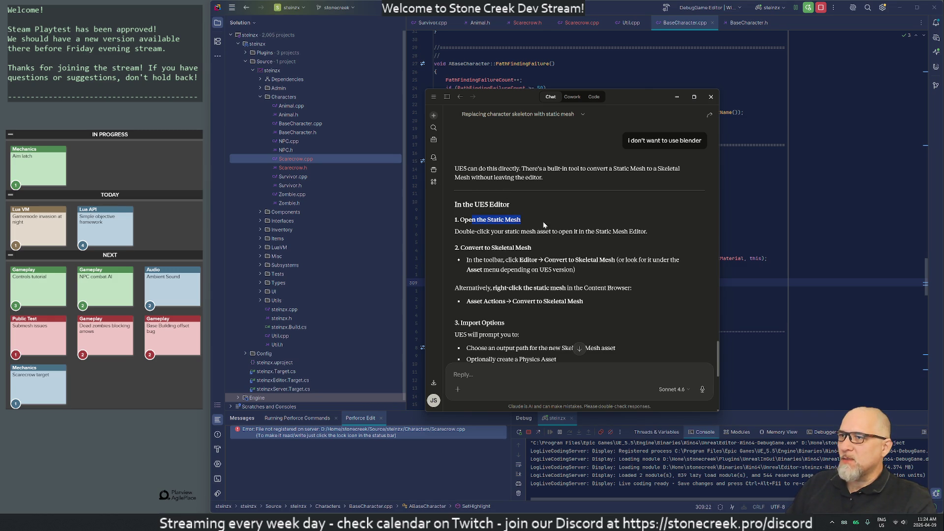
key("alt+Tab")
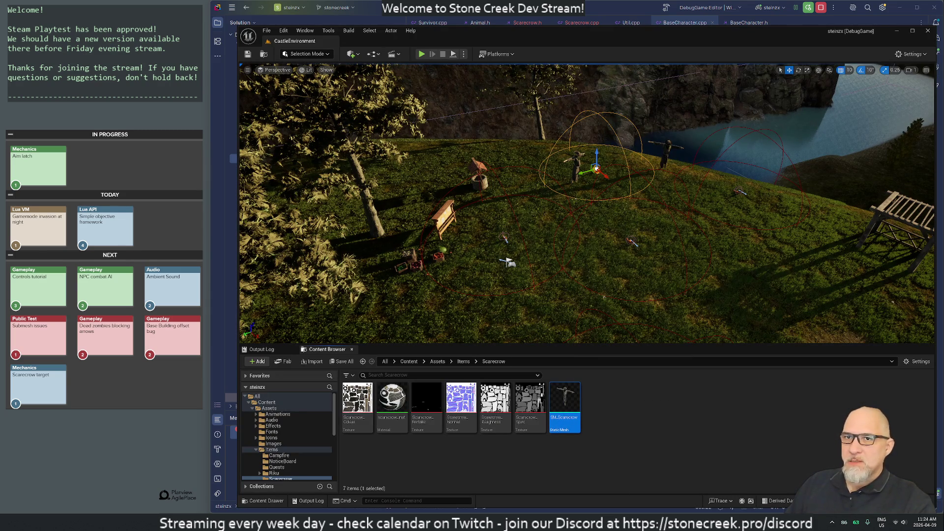
Open SM_Scarecrow in the static mesh editor and highlight Claude's Convert to Skeletal Mesh instruction
key("Return")
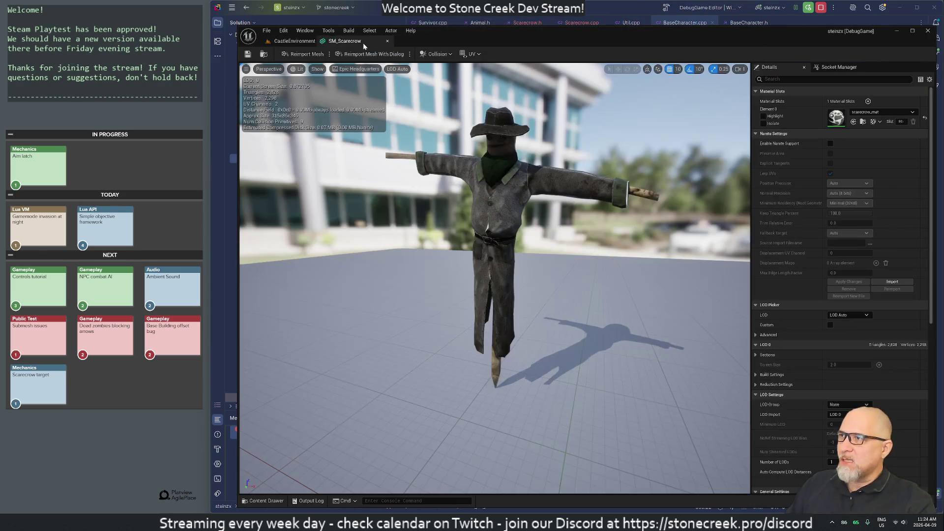
key("alt+Tab")
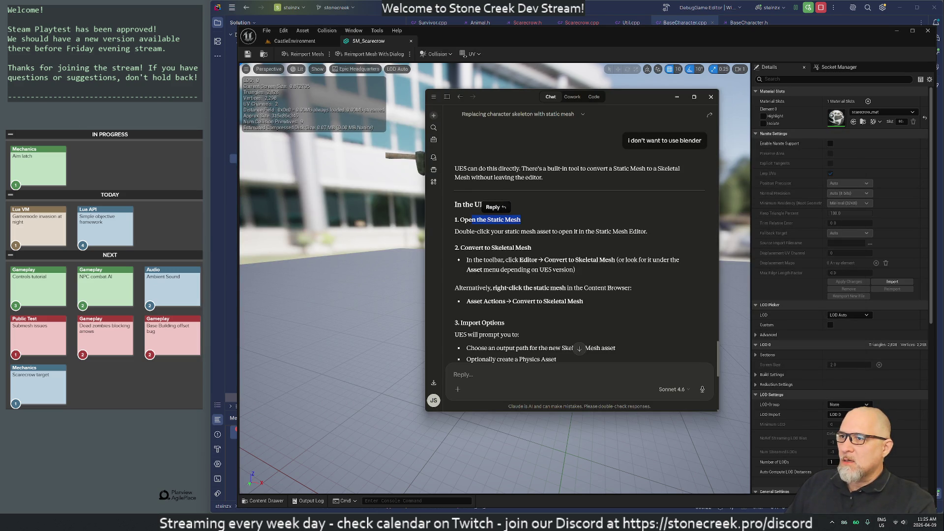
left_click_drag(511, 260, 615, 260)
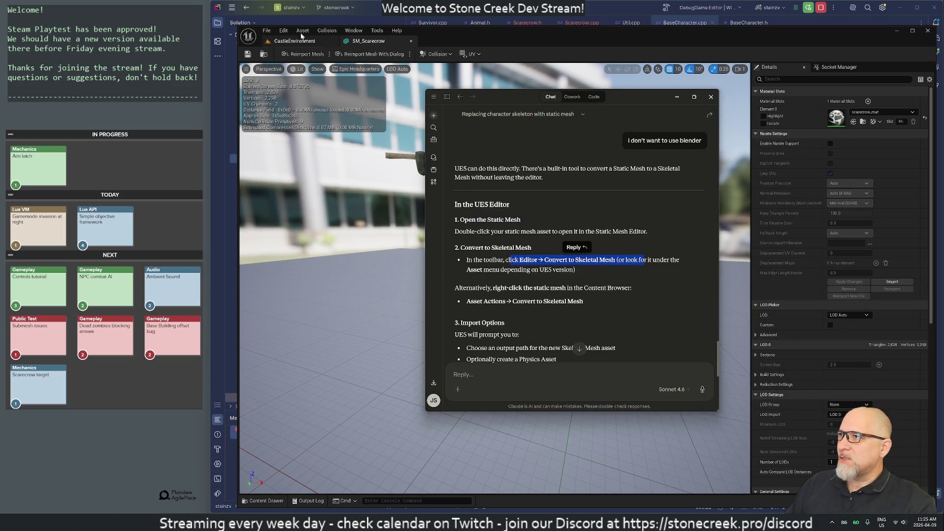
Search the mesh editor's menus and Reimport options for Convert to Skeletal Mesh, then return to CastleEnvironment
left_click(284, 30)
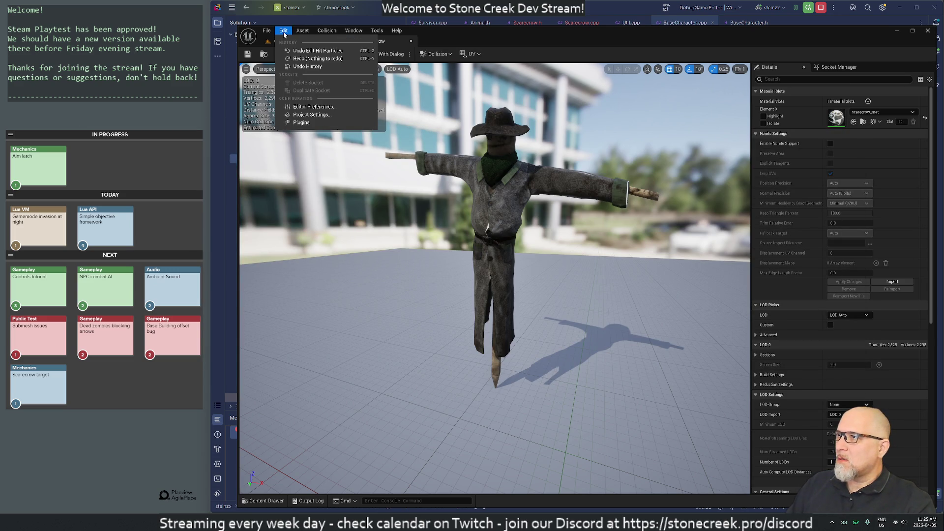
left_click(539, 58)
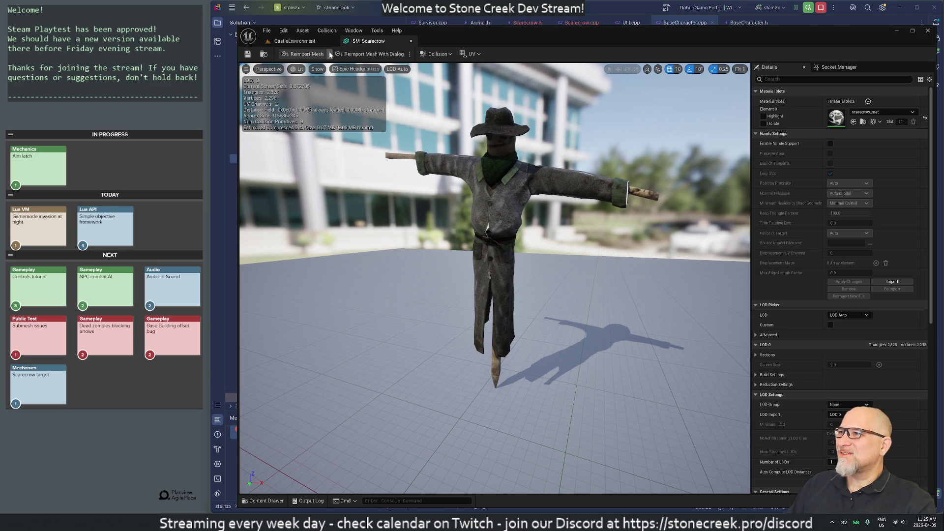
left_click(331, 55)
left_click(545, 53)
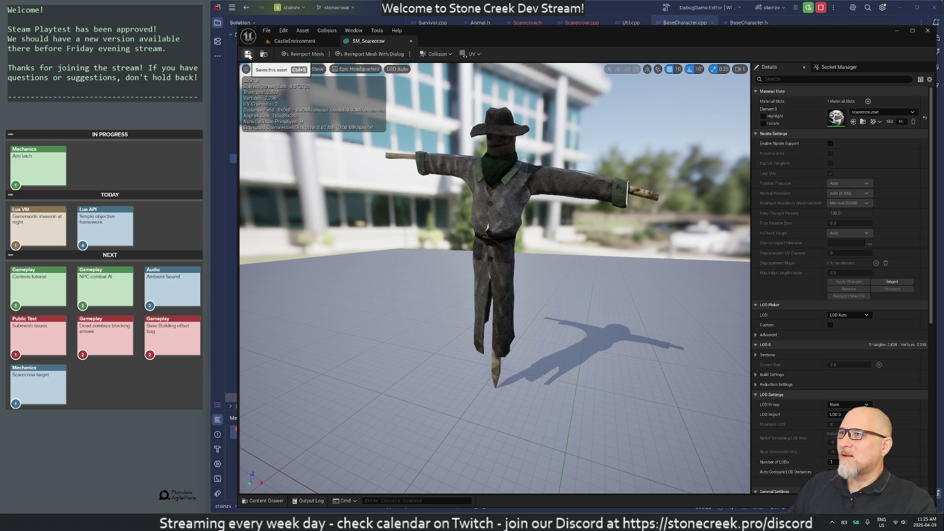
left_click(281, 32)
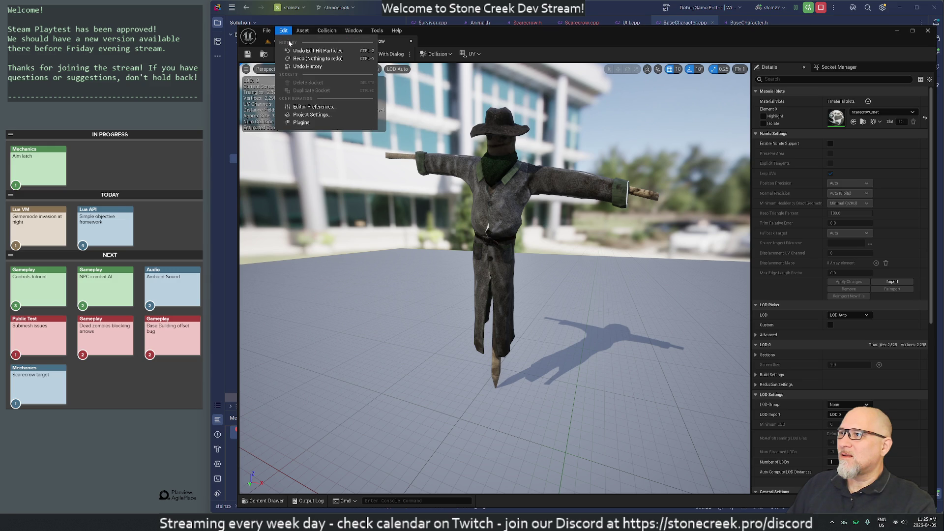
mouse_move(305, 30)
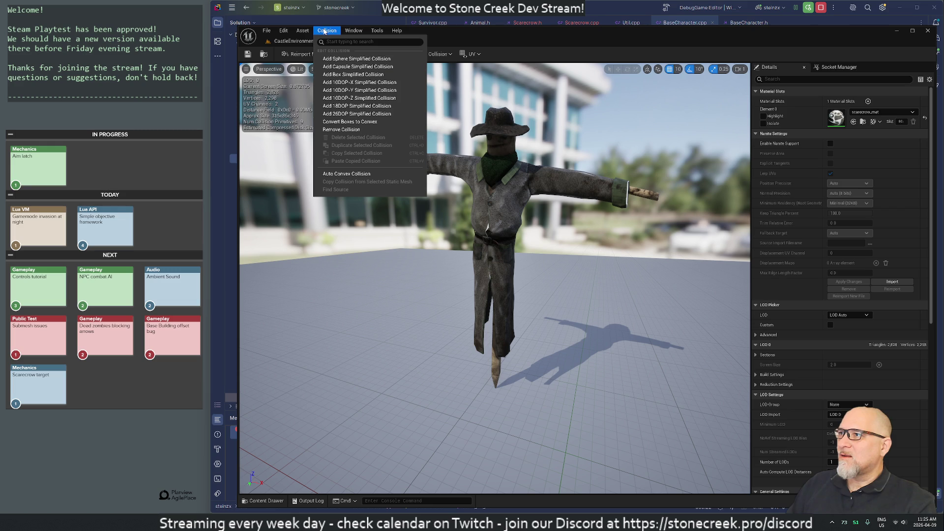
mouse_move(360, 33)
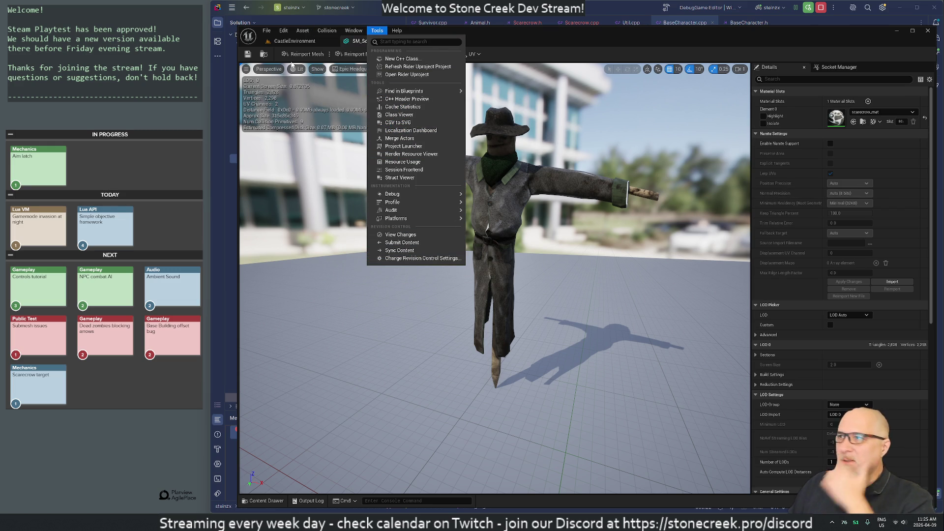
left_click(292, 41)
Convert SM_Scarecrow to a skeletal mesh with default options, creating SK_Scarecrow and SKM_Scarecrow
right_click(566, 389)
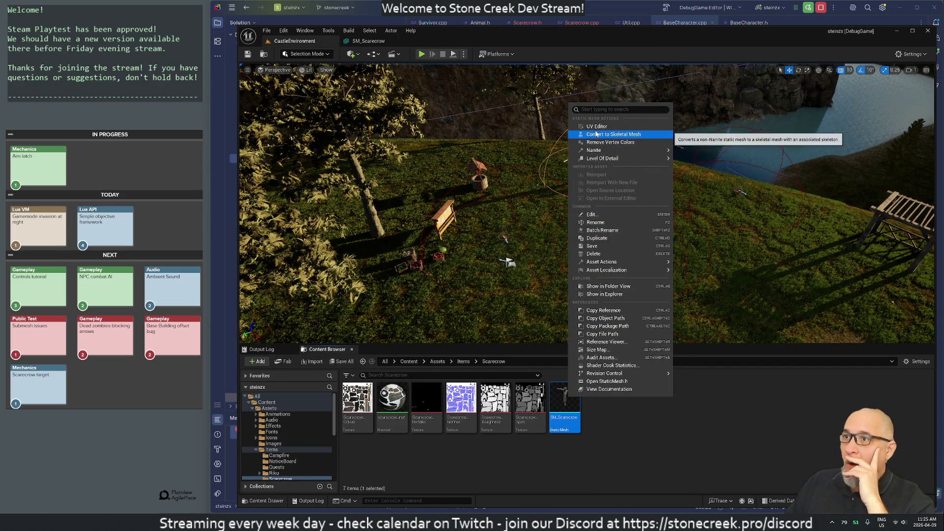
left_click(596, 134)
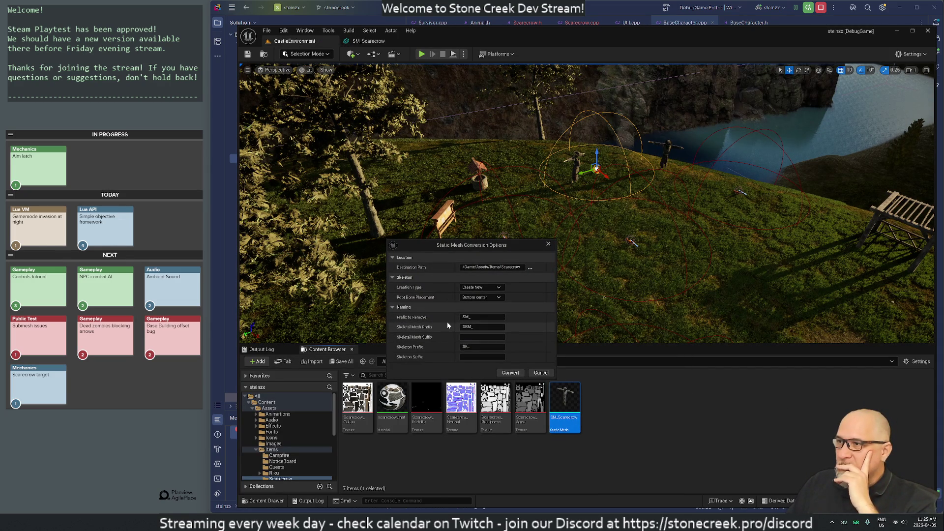
left_click(507, 374)
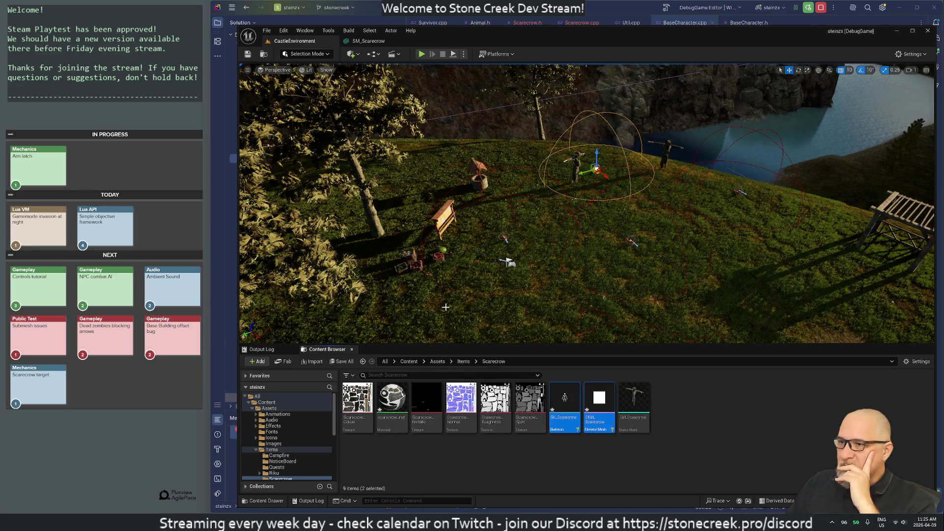
Deselect the new assets and close the SM_Scarecrow static mesh editor
left_click(587, 464)
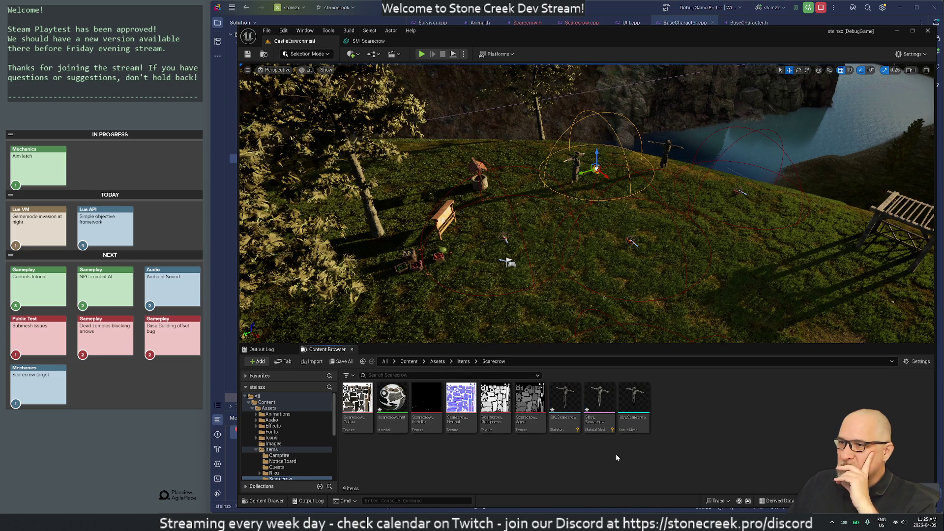
left_click(368, 44)
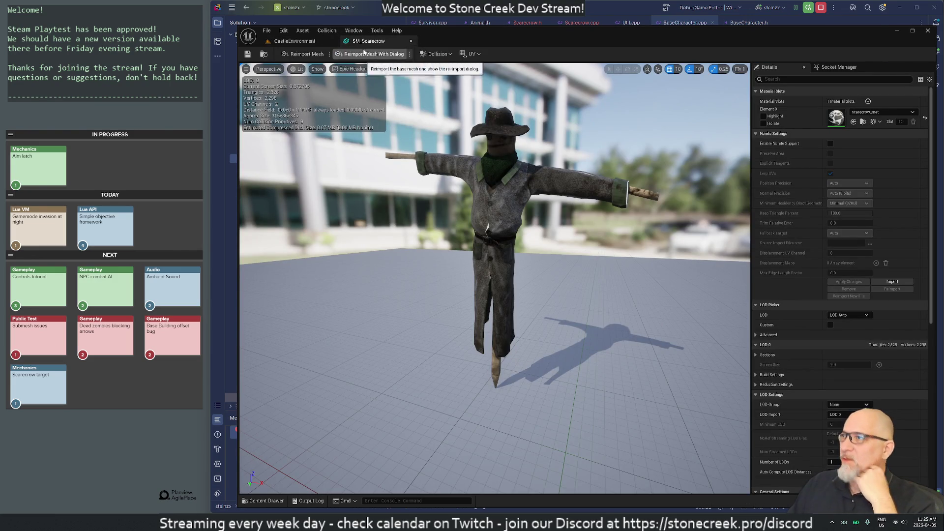
left_click(411, 41)
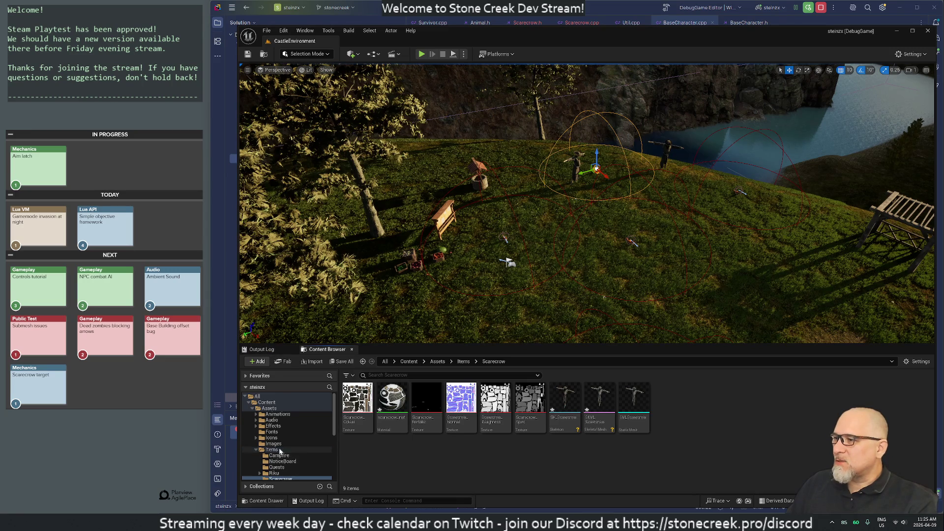
Open BP_Scarecrow from the BluePrints folder in the blueprint editor
scroll(283, 435, "down", 1)
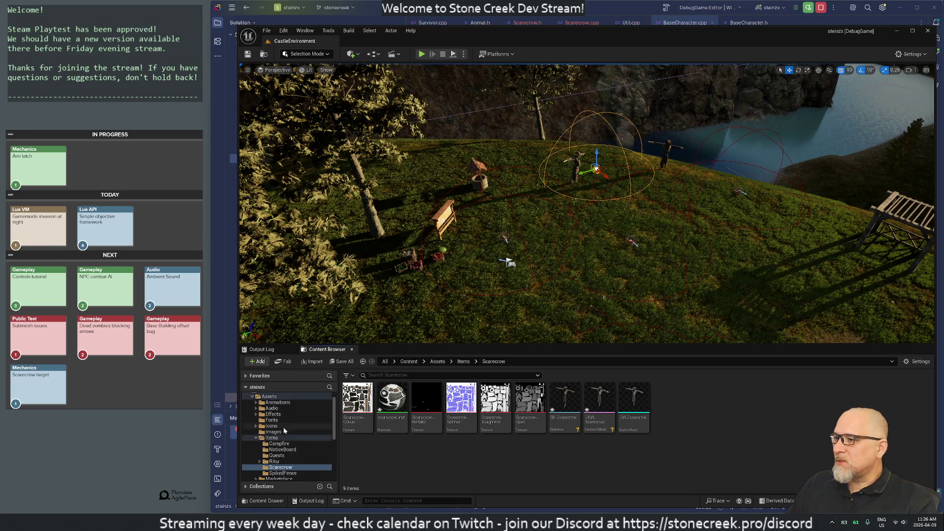
scroll(284, 431, "down", 4)
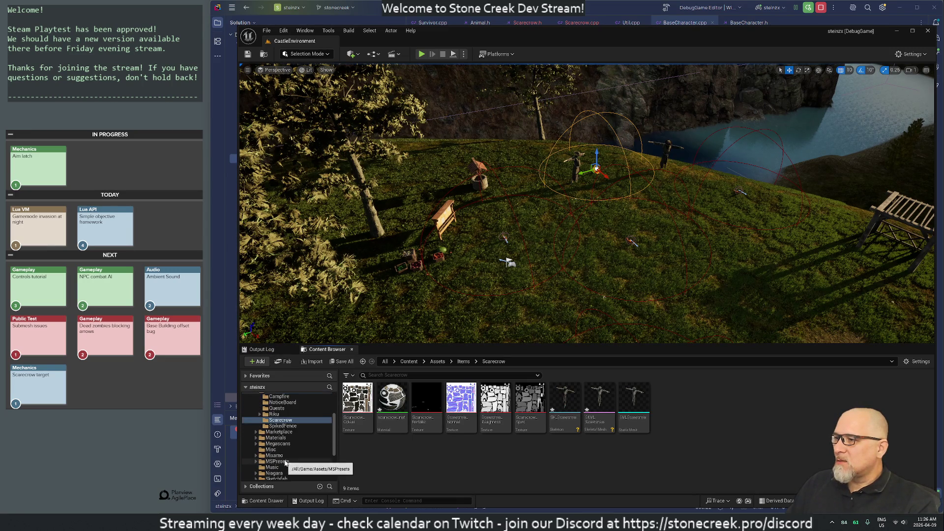
scroll(285, 463, "up", 4)
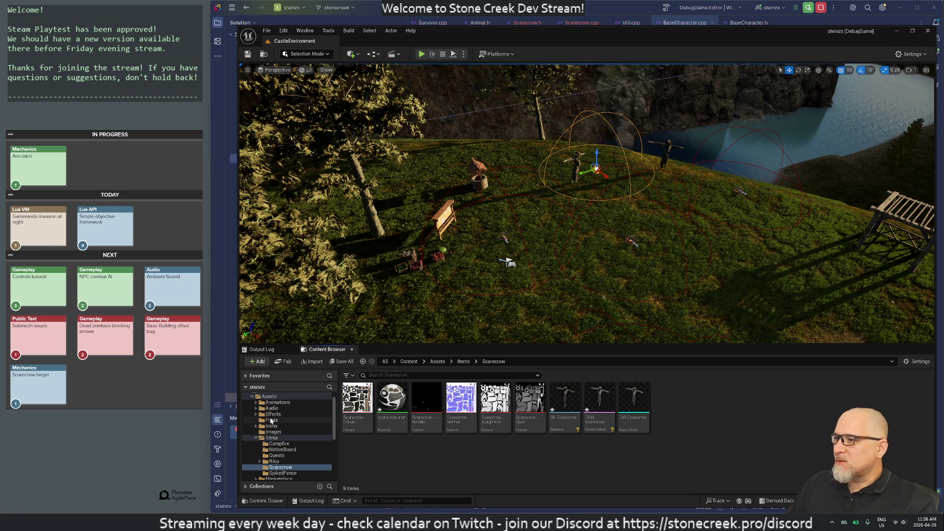
scroll(271, 421, "up", 1)
double_click(269, 408)
left_click(271, 415)
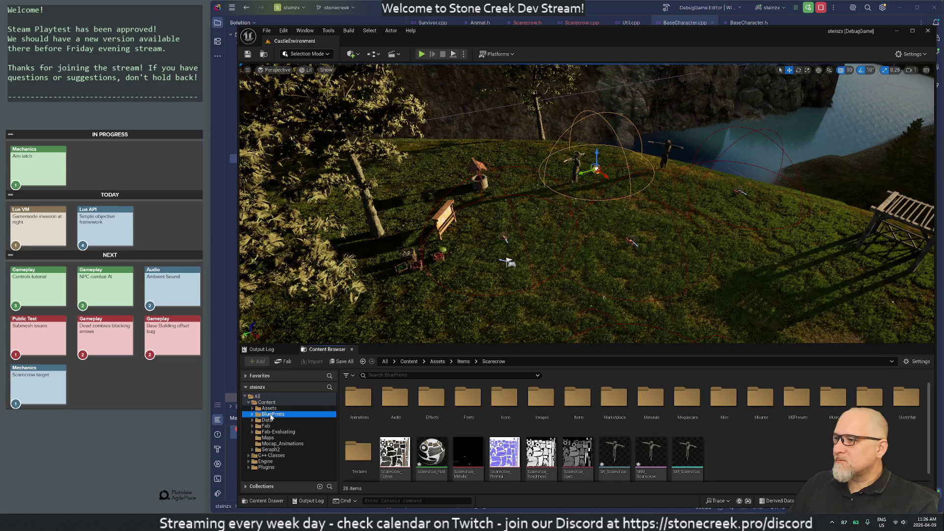
left_click(842, 396)
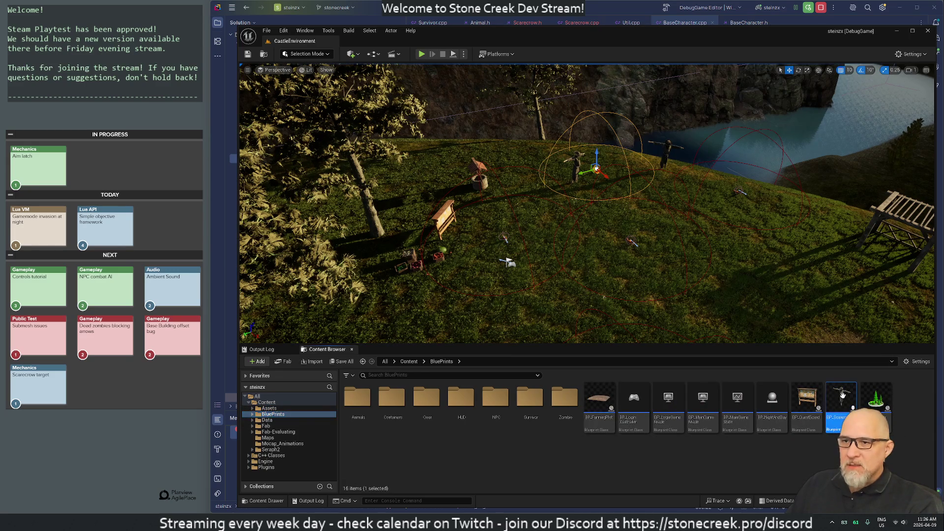
double_click(842, 395)
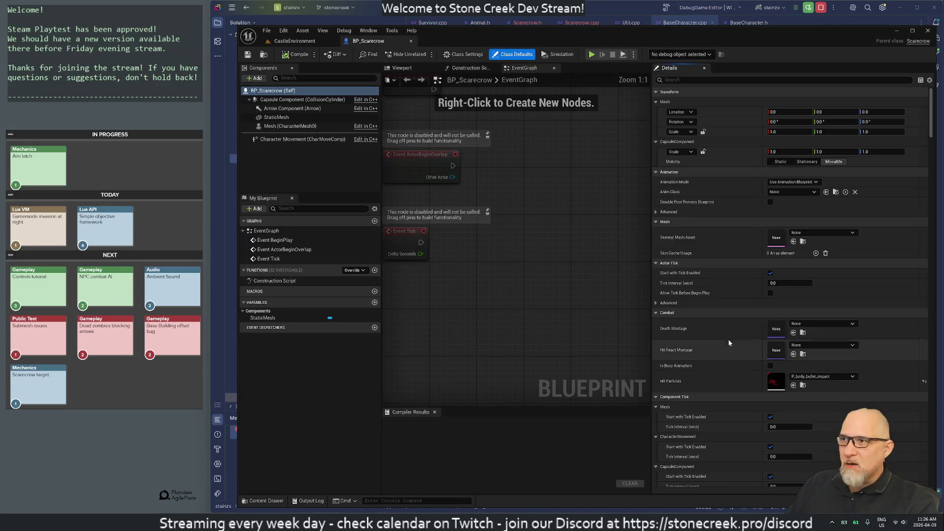
Delete the StaticMesh component from BP_Scarecrow and view the 3D preview
left_click(276, 118)
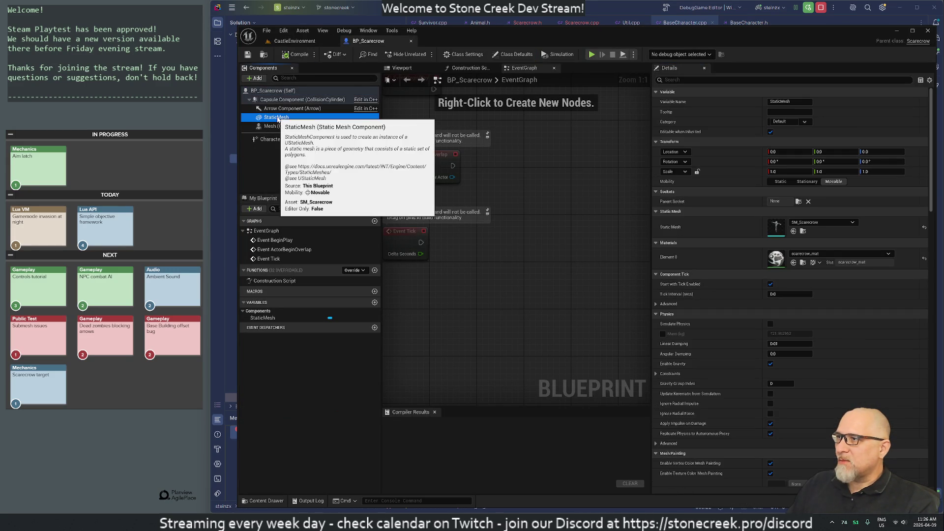
right_click(275, 119)
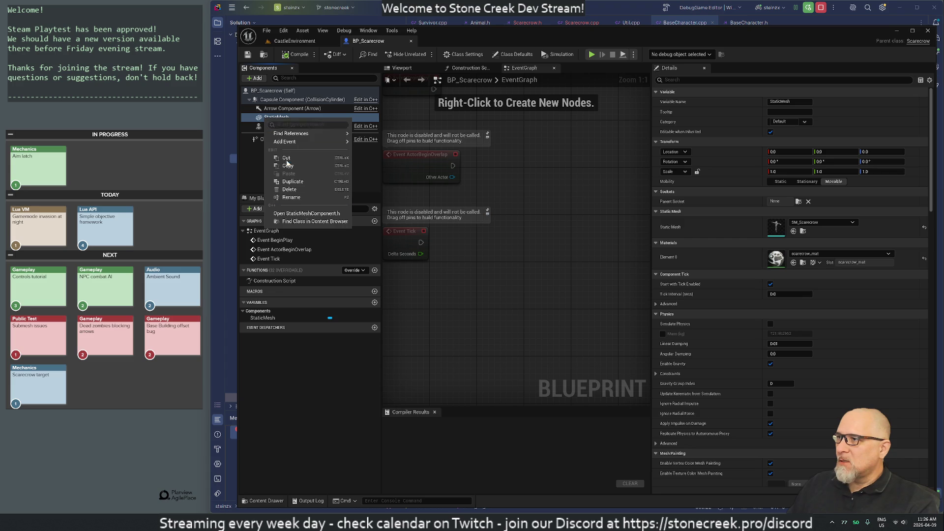
left_click(289, 189)
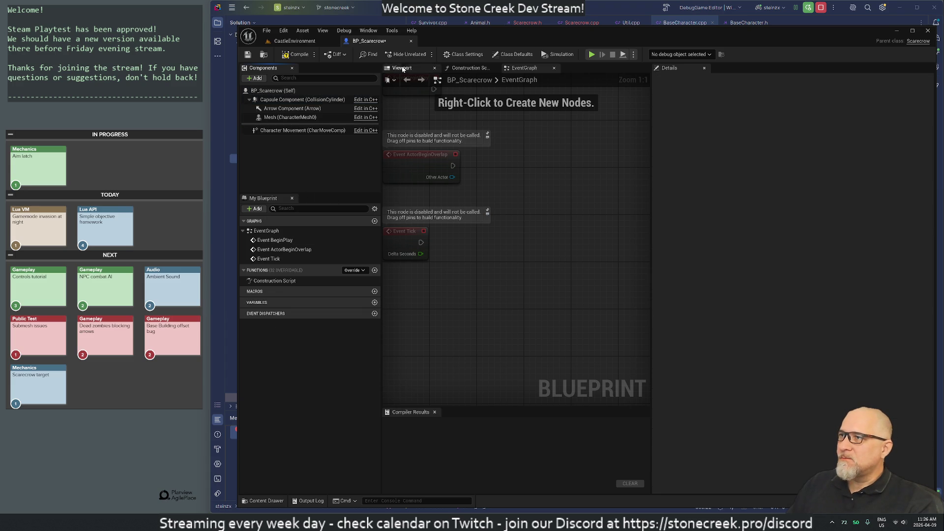
left_click(403, 68)
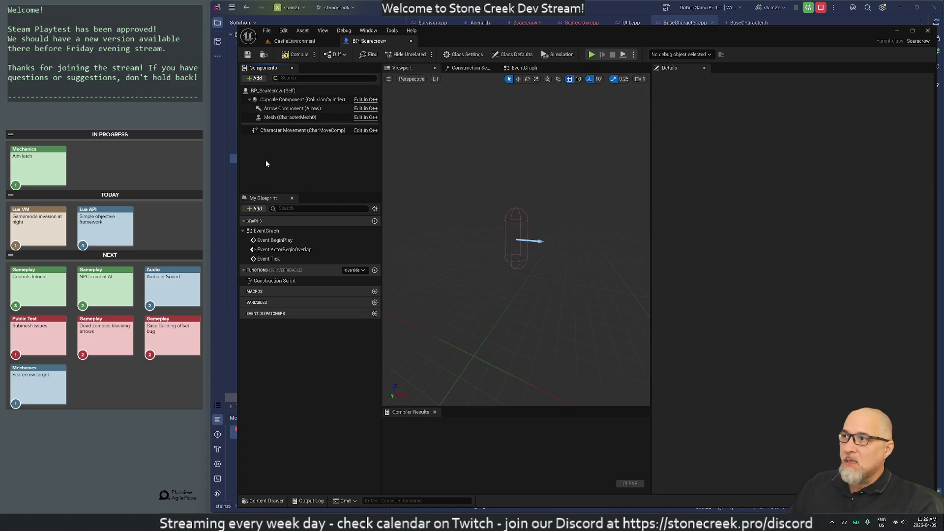
Set the Mesh component's Skeletal Mesh Asset to SKM_Scarecrow and compile the blueprint
left_click(282, 117)
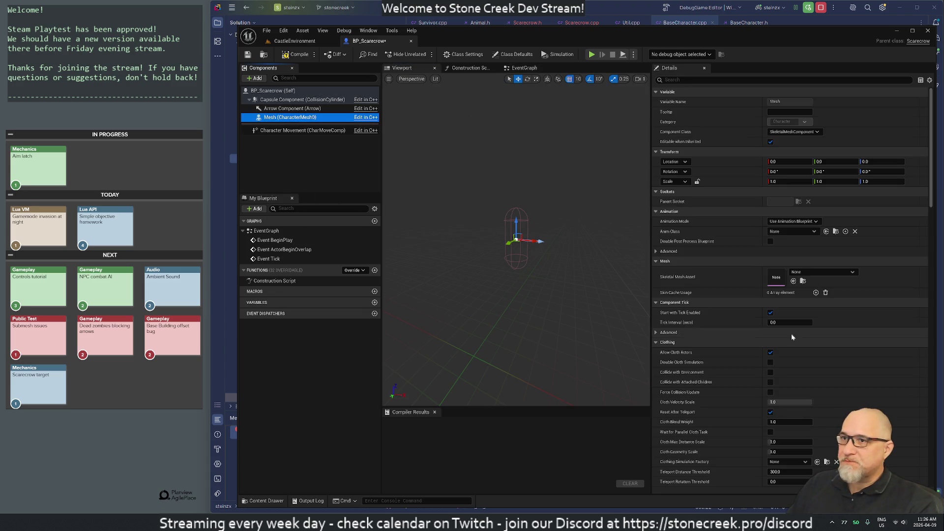
left_click(800, 273)
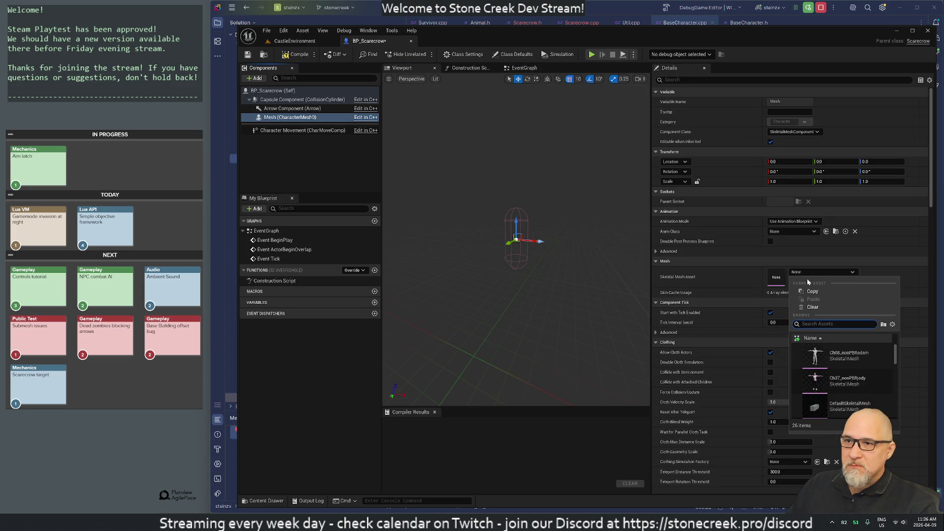
scroll(869, 379, "down", 2)
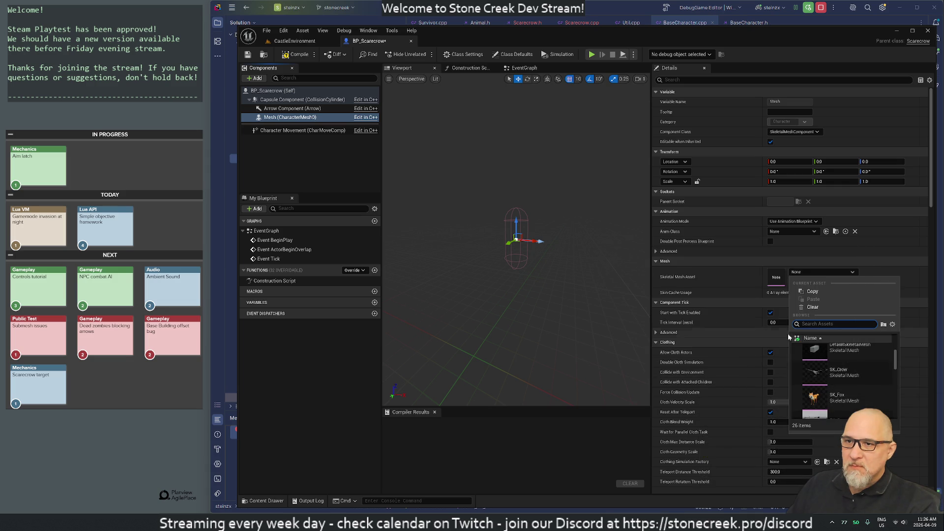
scroll(870, 384, "down", 5)
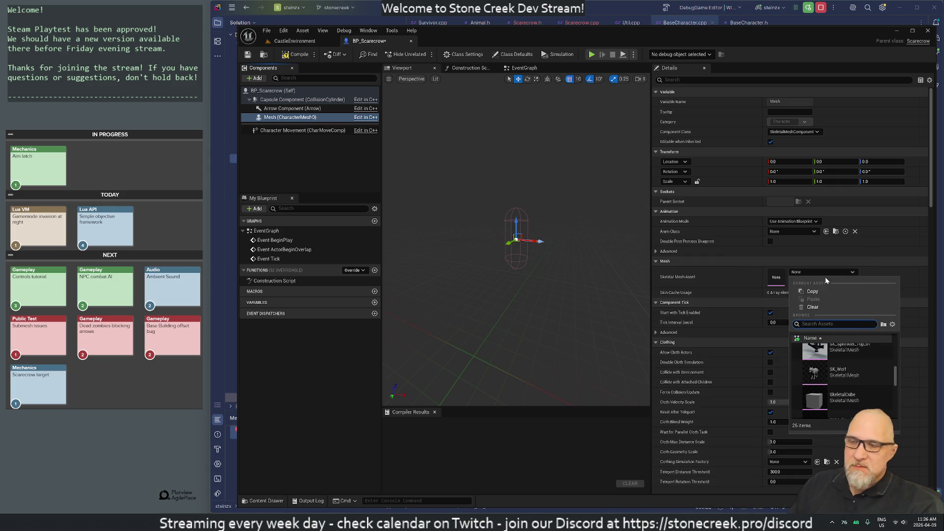
type("sca")
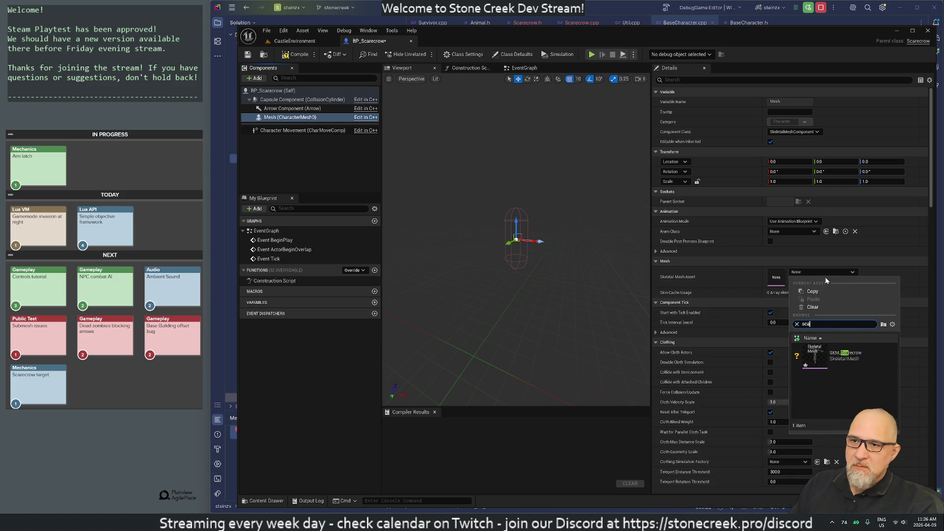
left_click(845, 355)
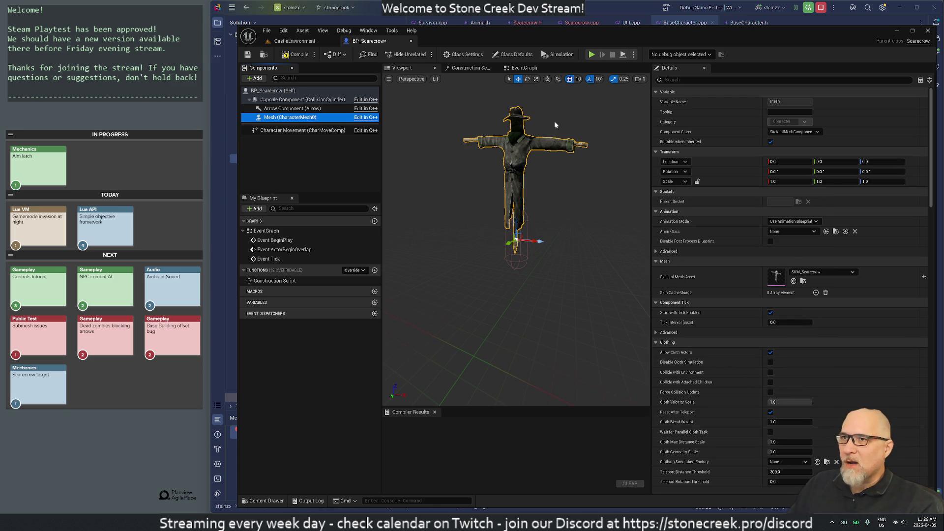
left_click(295, 54)
Save BP_Scarecrow, play-test the CastleEnvironment level, then switch to Rider's BaseCharacter.cpp
left_click(249, 55)
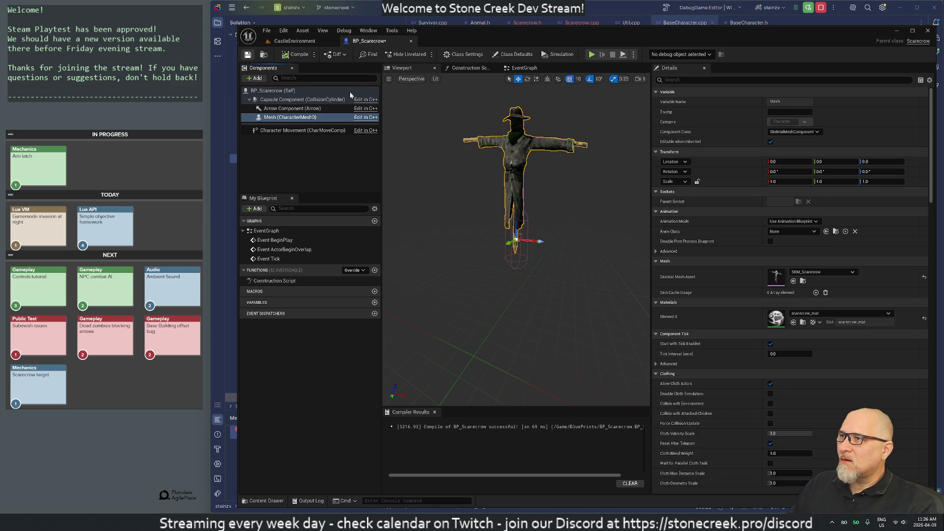
left_click(295, 42)
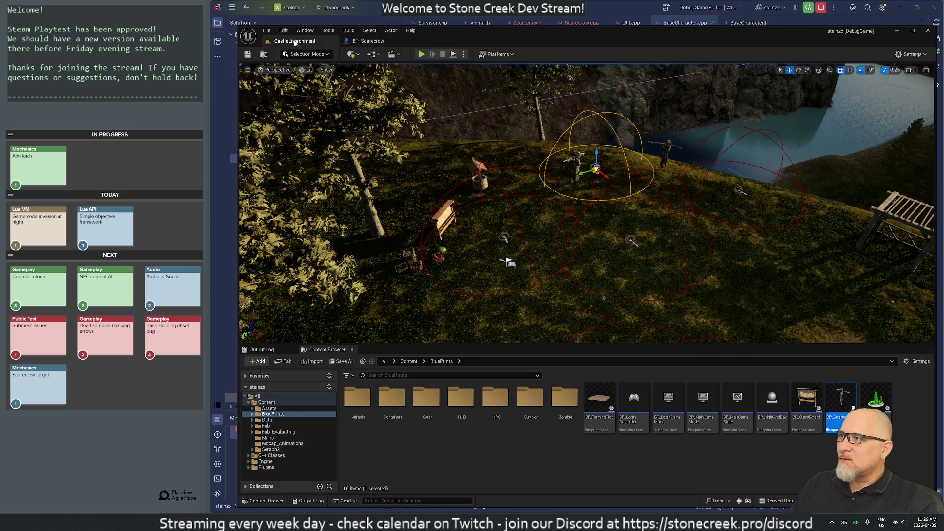
left_click(422, 54)
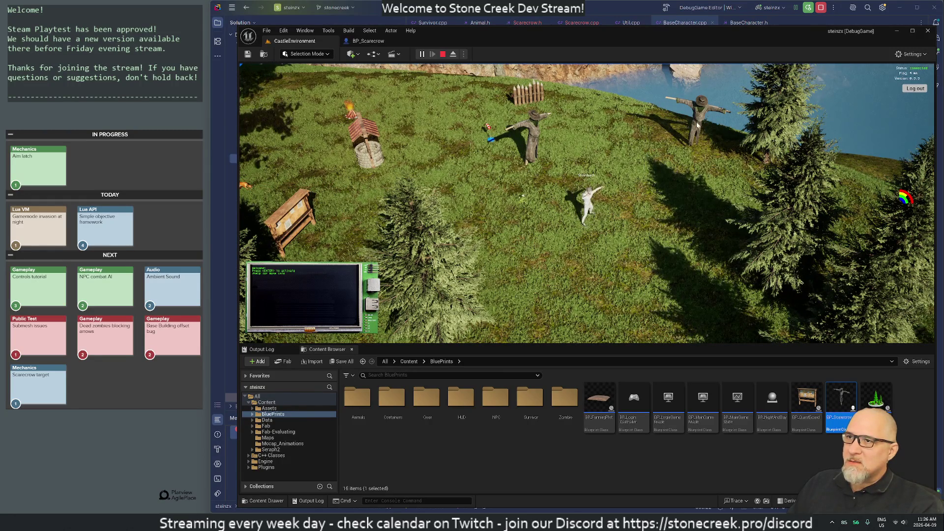
left_click(443, 54)
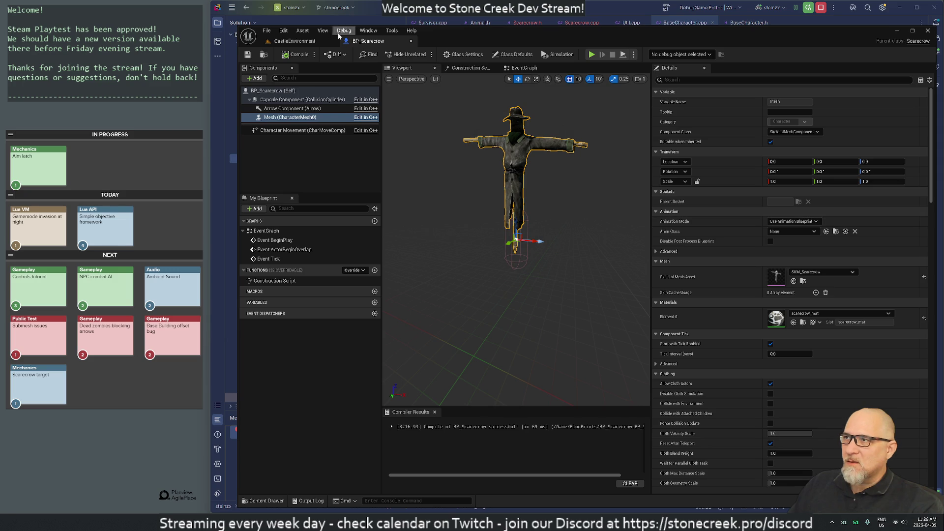
left_click(290, 42)
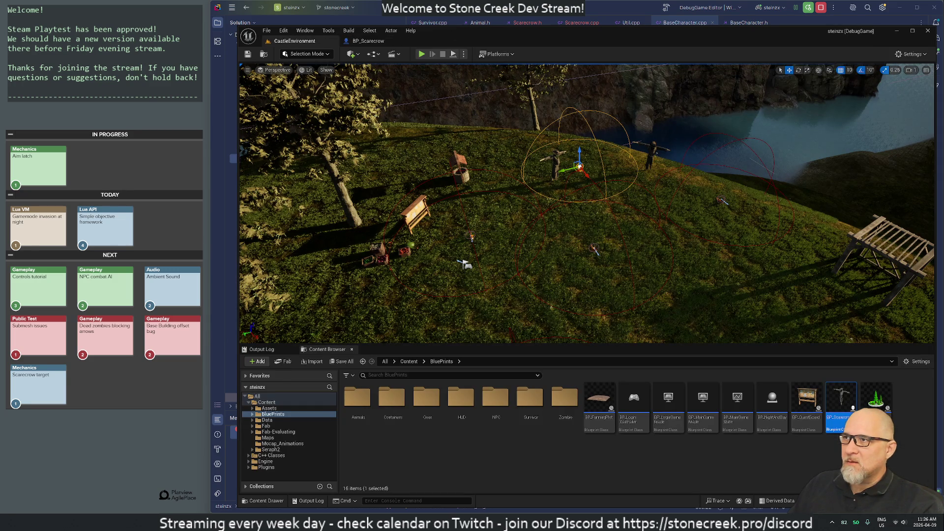
left_click(442, 19)
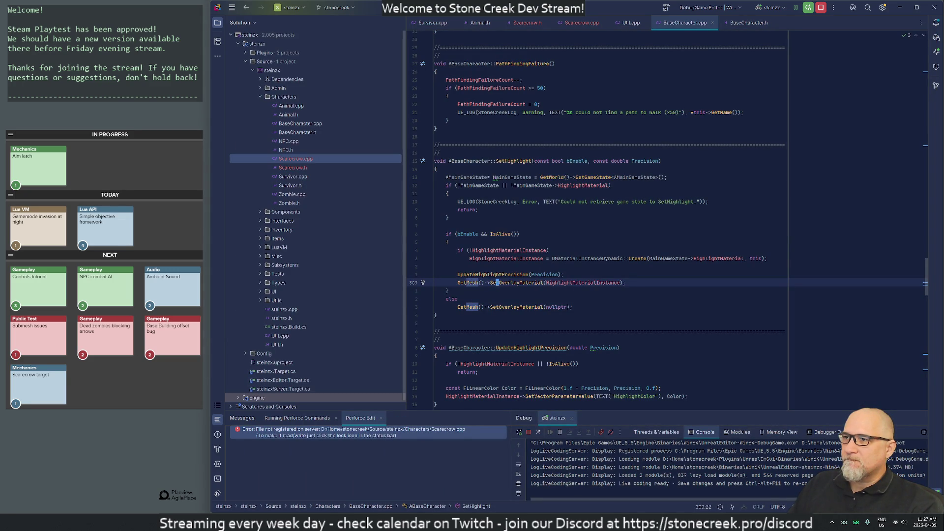
Start a UE_LOG line inside the enable branch, then undo it
key("Up")
key("Up")
key("Up")
key("Return")
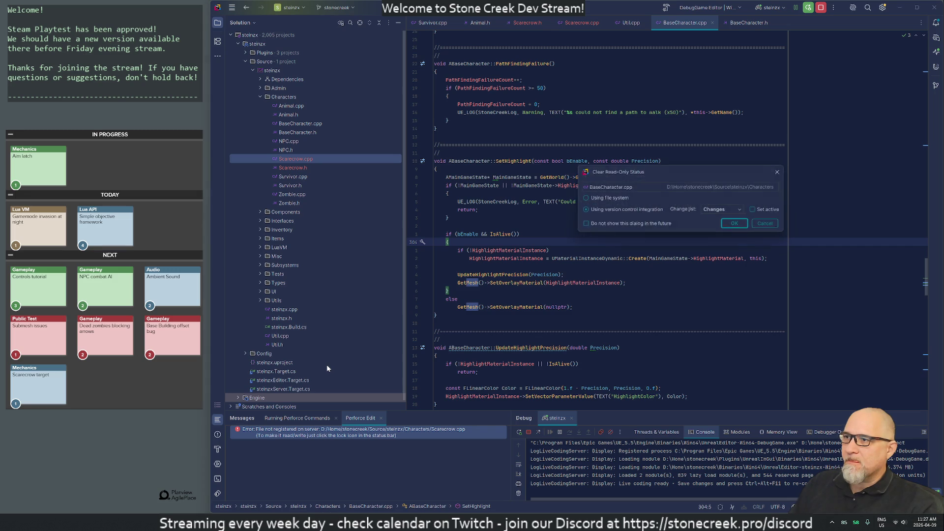
type("UE_LOG")
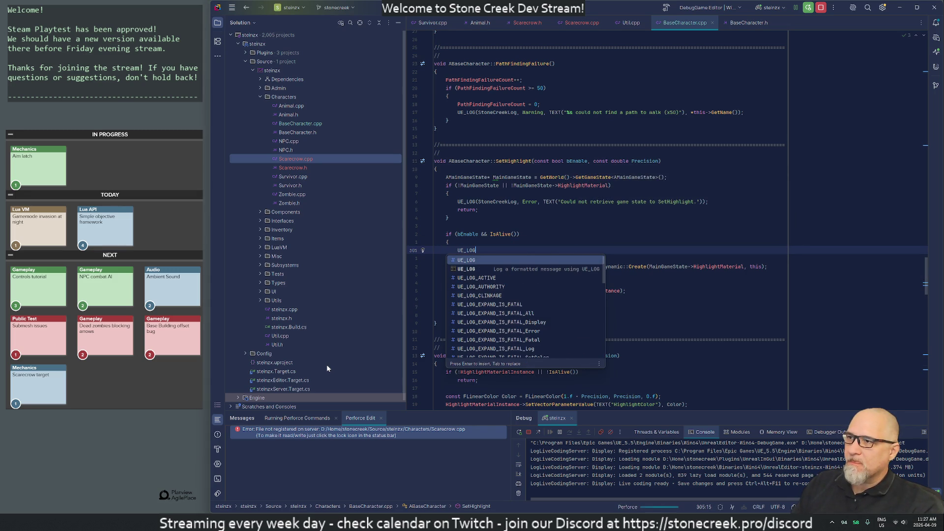
key("ctrl+z")
key("ctrl+z")
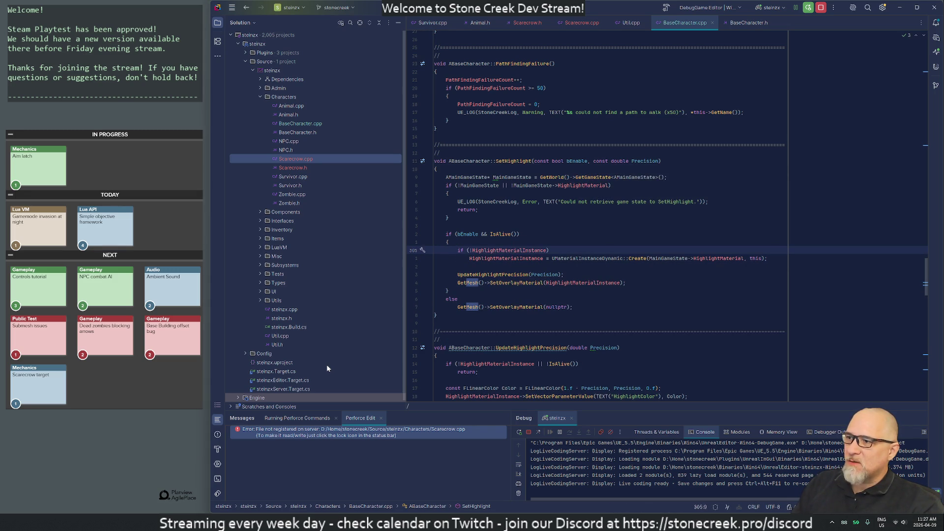
Find the !IsAlive checks, jump to the IsAlive and Health declarations, and navigate back
type("!IsAl")
key("Return")
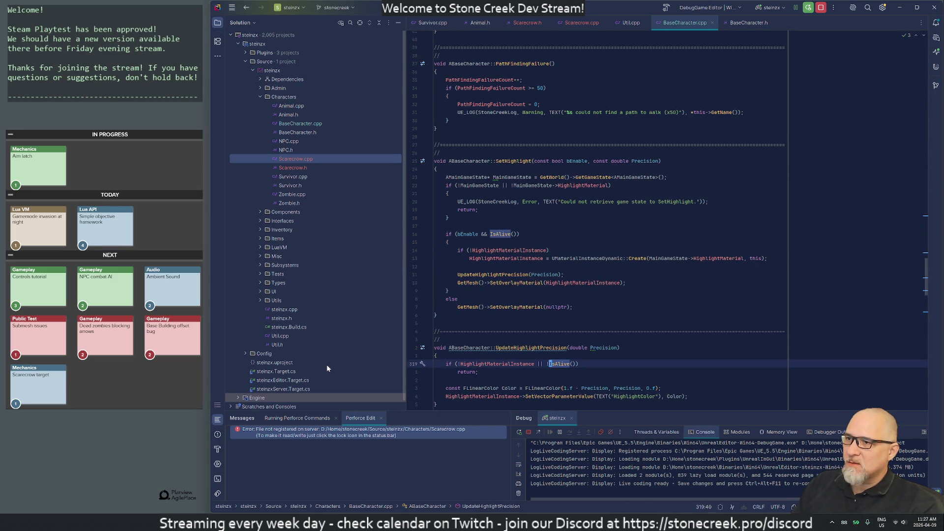
key("n")
key("n")
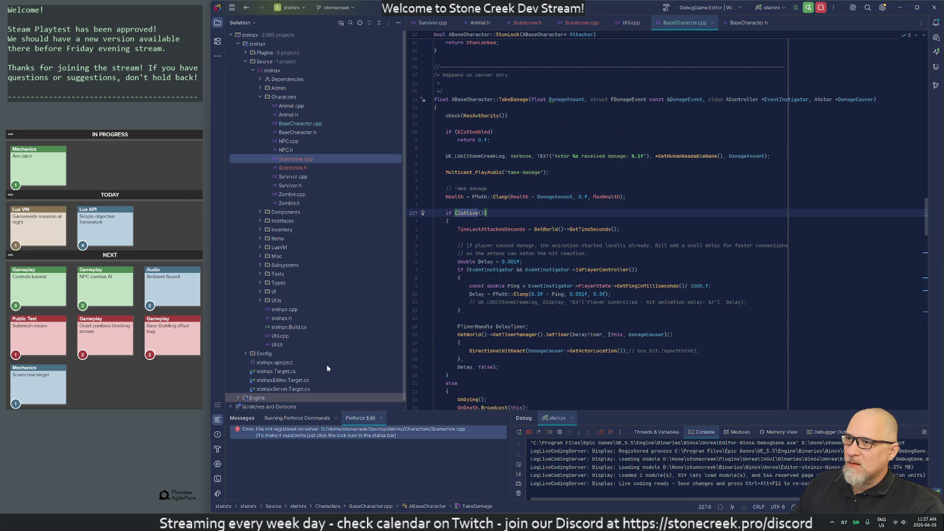
key("g")
key("d")
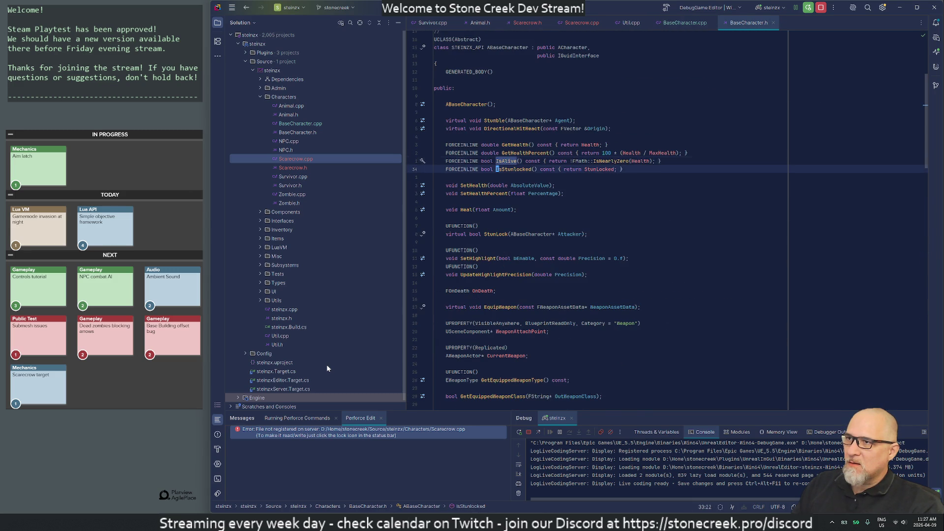
key("k")
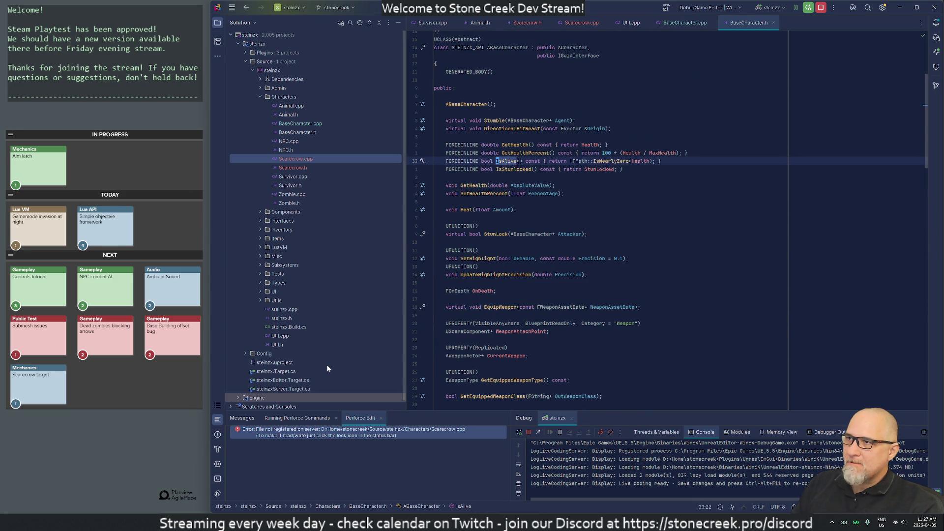
key("w")
key("w")
key("w")
key("w")
key("w")
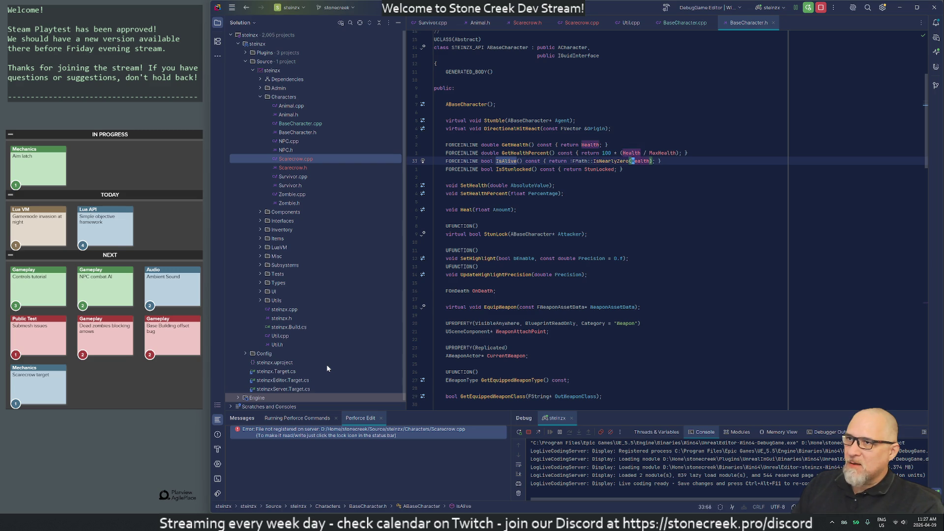
key("g")
key("d")
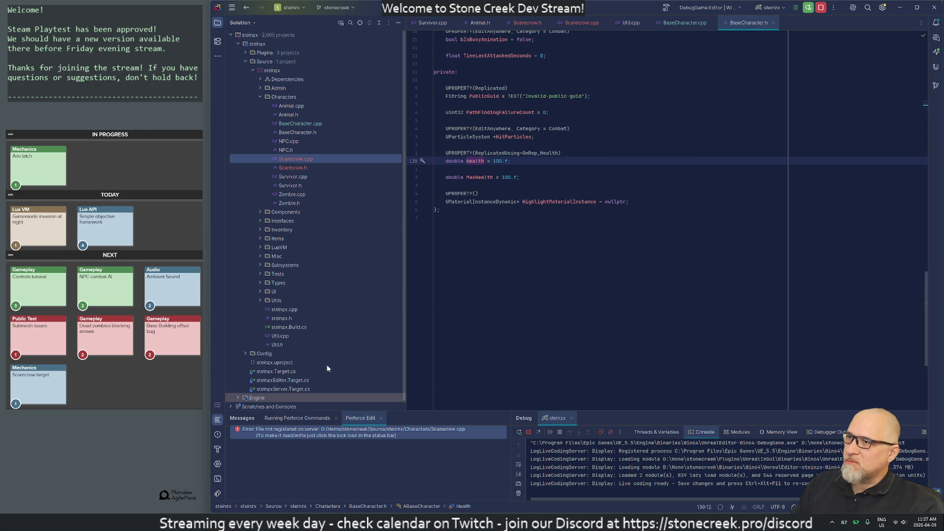
key("ctrl+o")
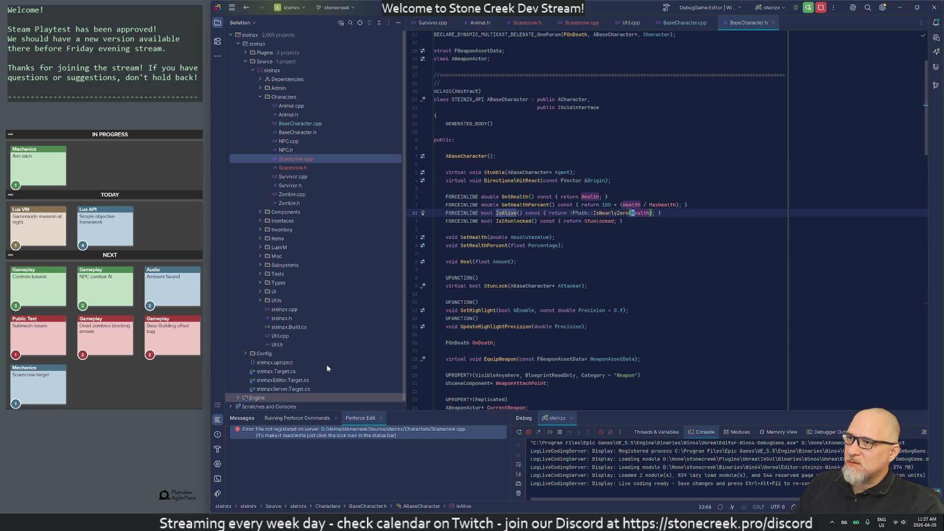
key("ctrl+o")
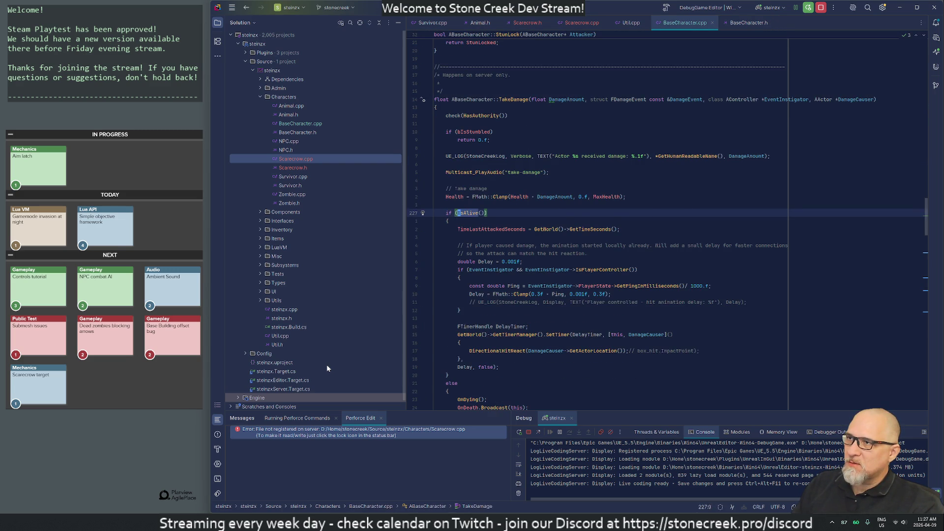
key("ctrl+o")
key("ctrl+o")
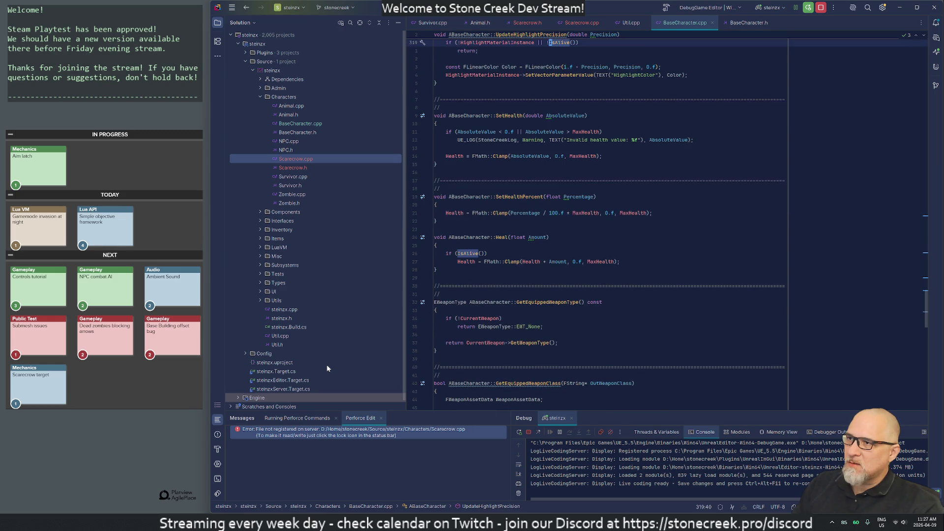
Return to UpdateHighlightPrecision and place the cursor above the FLinearColor calculation
key("ctrl+shift+BackSpace")
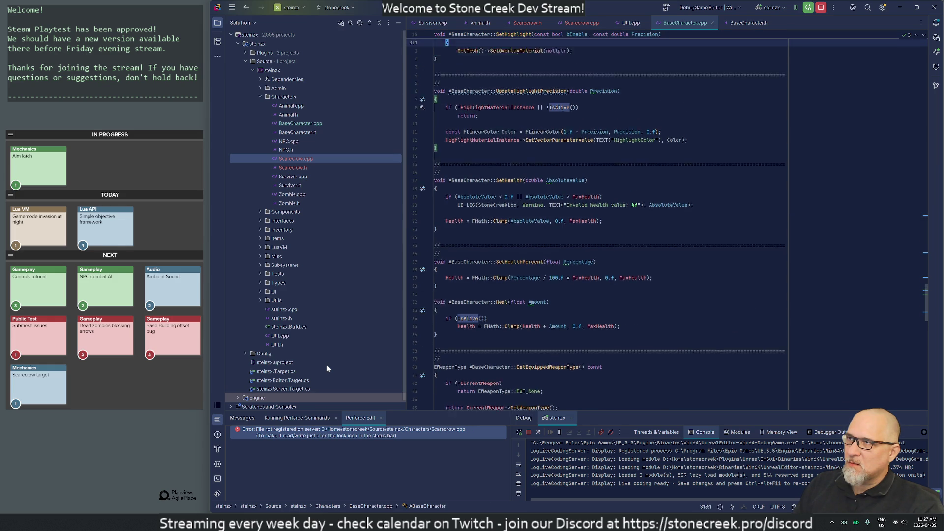
key("ctrl+shift+BackSpace")
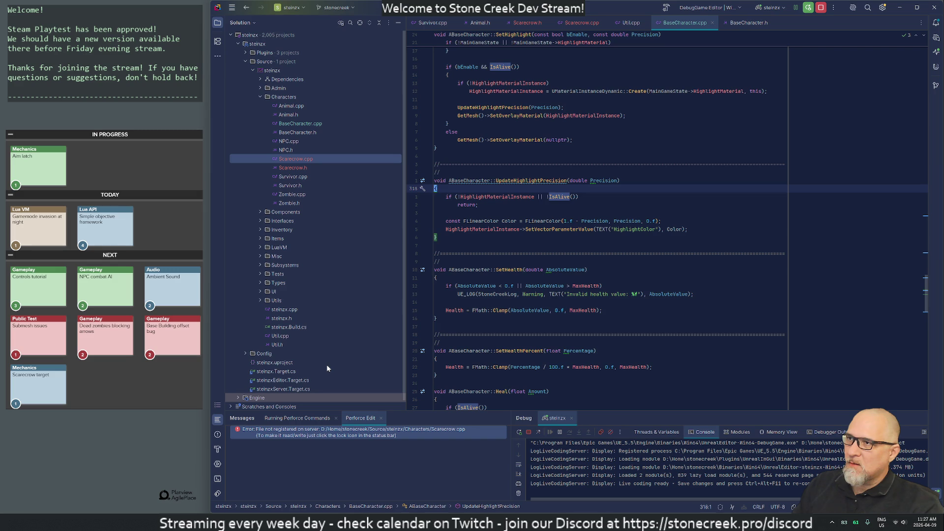
key("ctrl+shift+BackSpace")
key("ctrl+shift+BackSpace")
key("ctrl+shift+BackSpace")
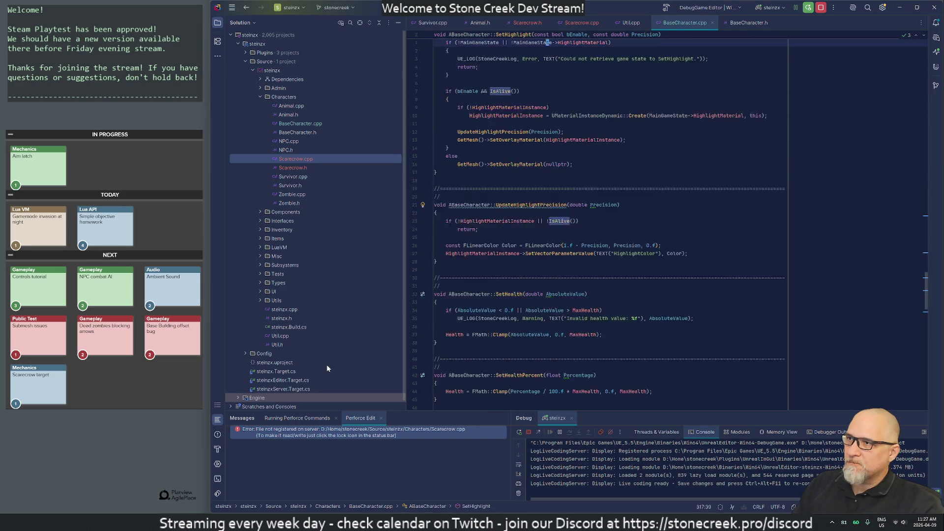
key("Down")
key("Down")
key("Down")
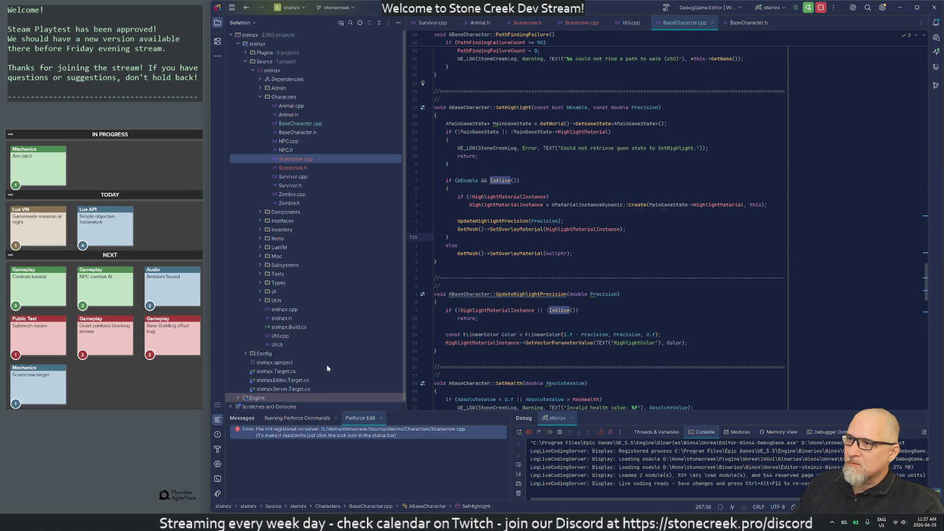
key("Down")
key("Down")
key("Down")
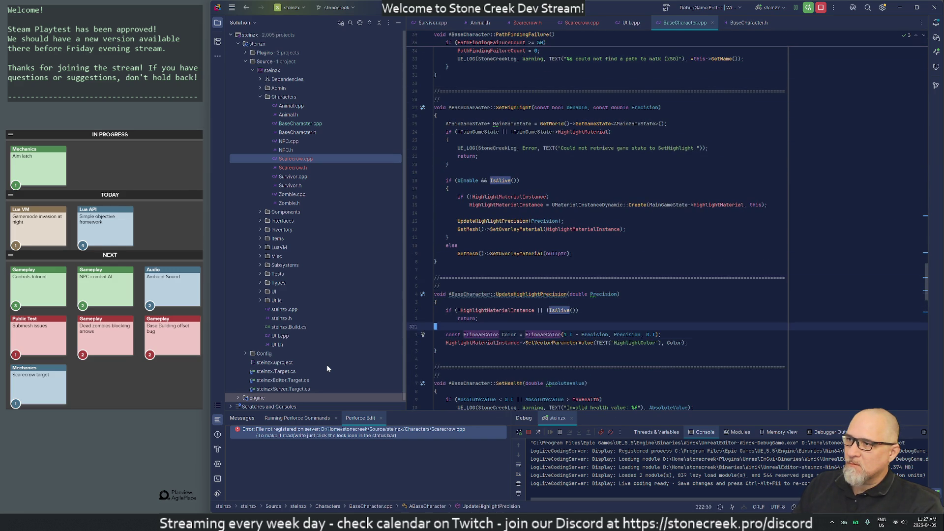
Add UE_LOG(StoneCreekLog, Warning, TEXT("Update precision:%.1f"), Precision) to UpdateHighlightPrecision, then switch to Unreal
key("Return")
type("UE_L")
type("OG(StoneCreekLog")
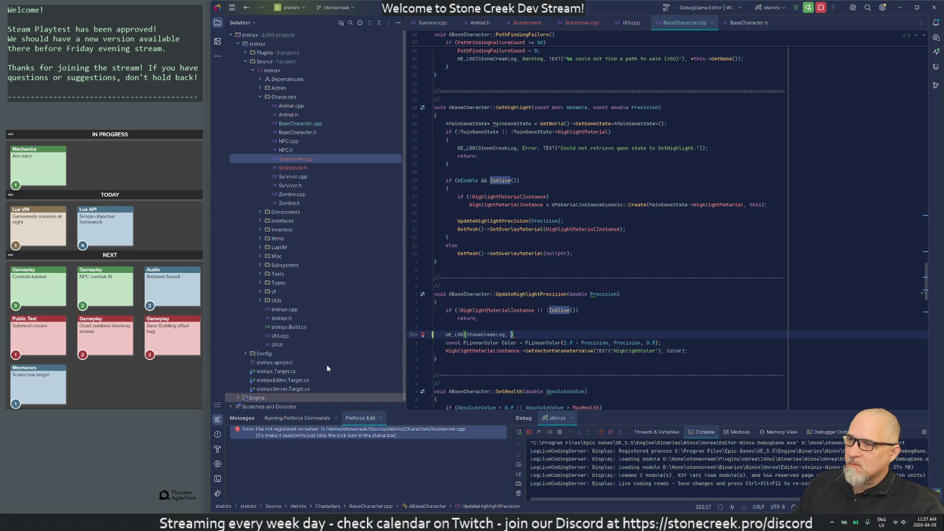
type(", Warning, TE")
key("Return")
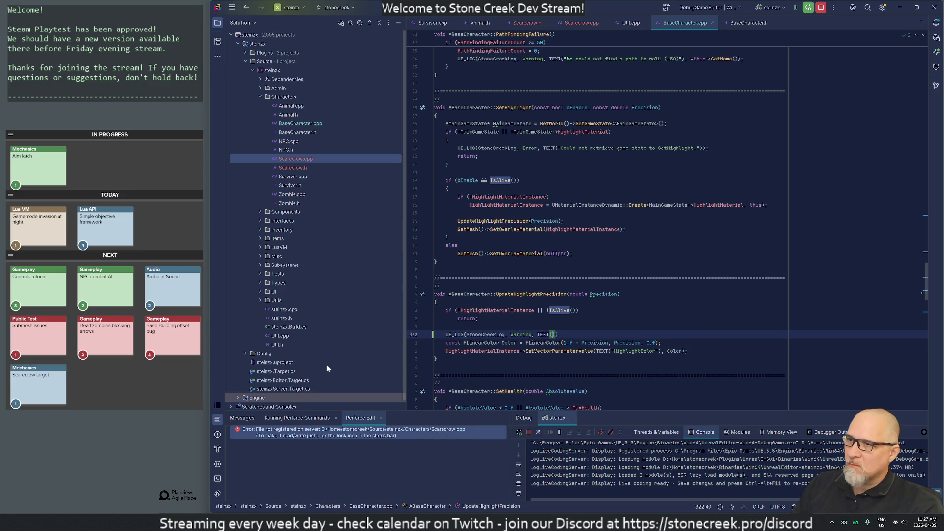
type("\"U")
type("pdate pre")
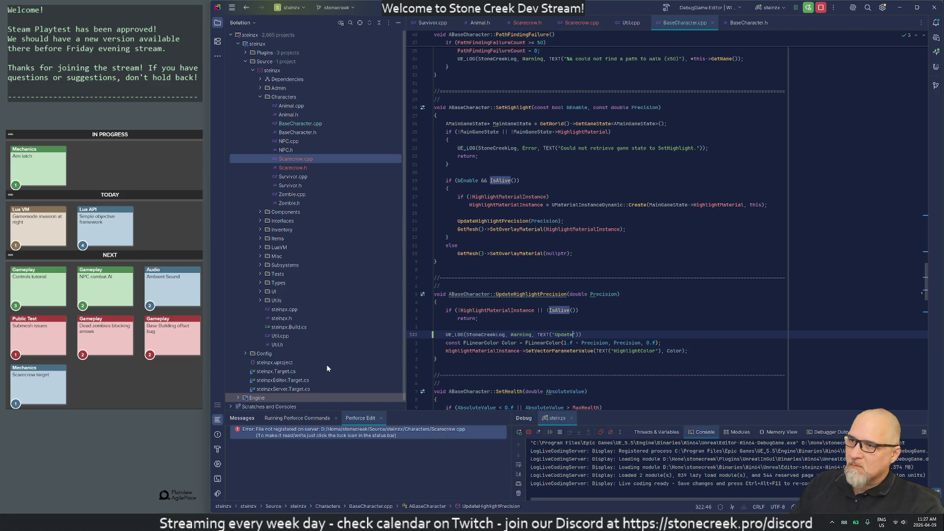
type("cision:%.1")
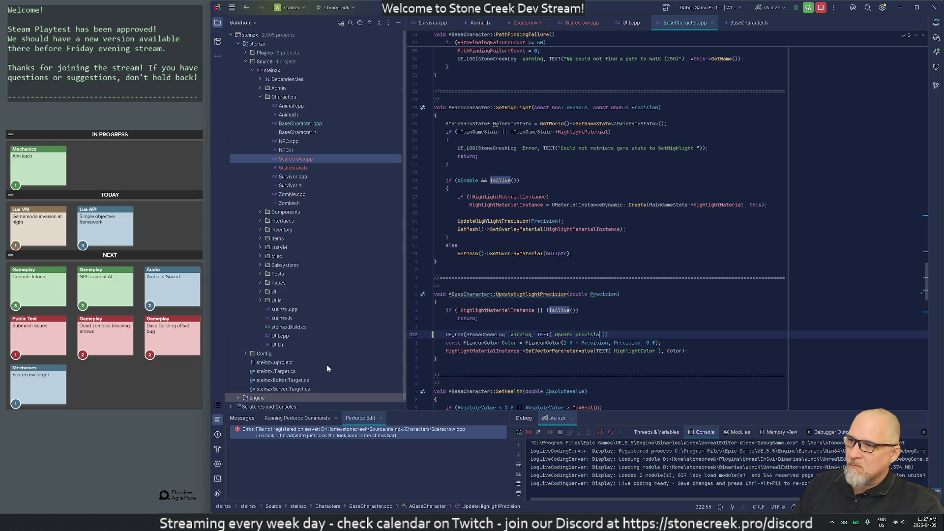
type("f")
type("\"), Precision")
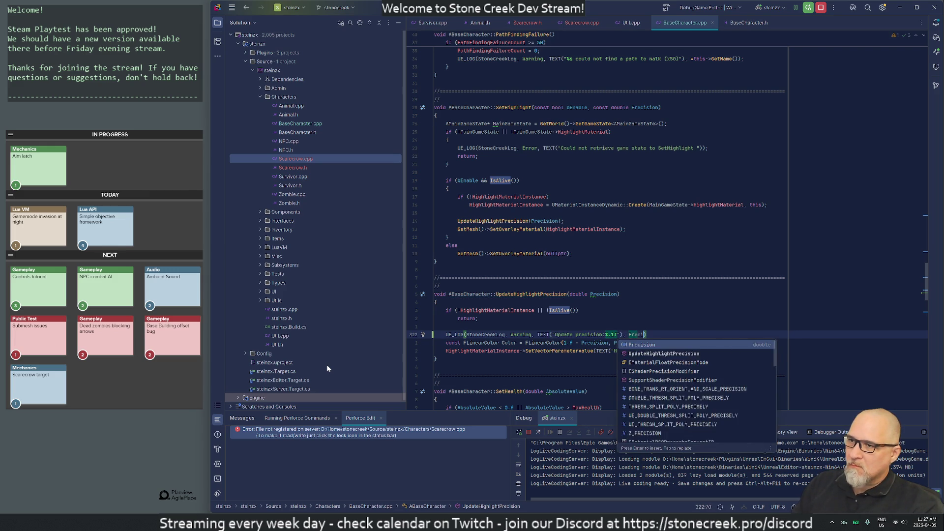
type(");")
key("Return")
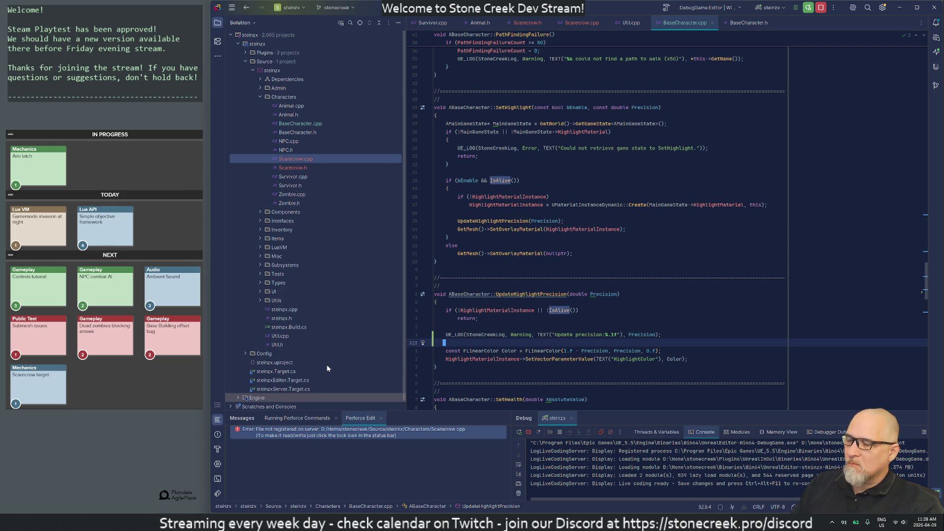
key("alt+Tab")
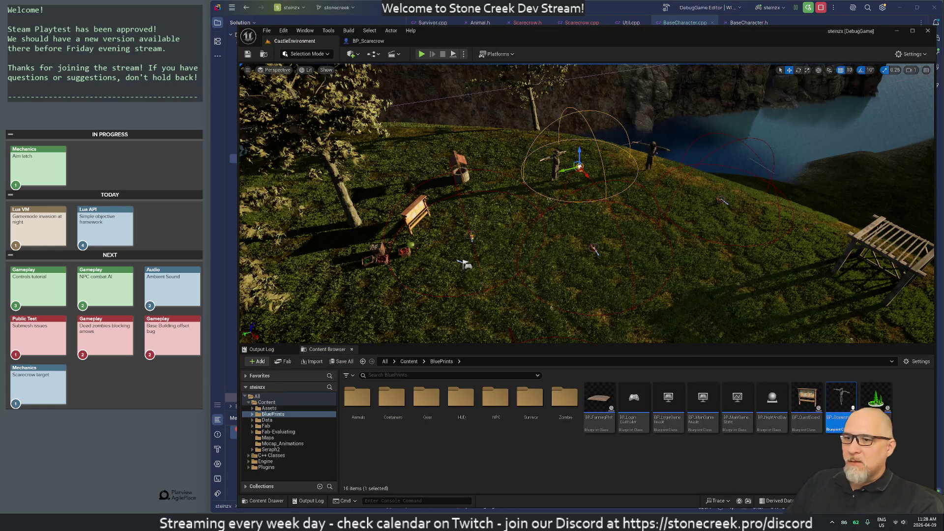
Recompile with Live Coding, then play the level while watching the Output Log, and stop
key("ctrl+alt+F11")
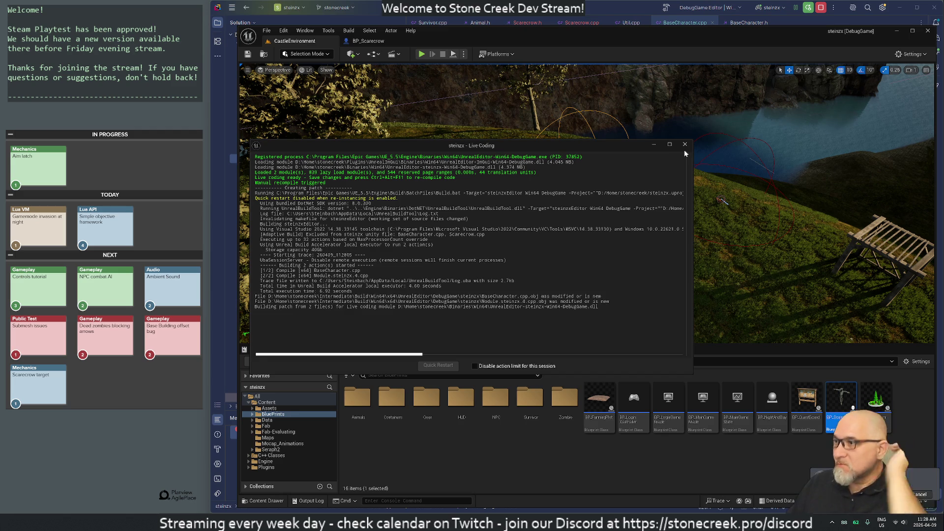
left_click(686, 149)
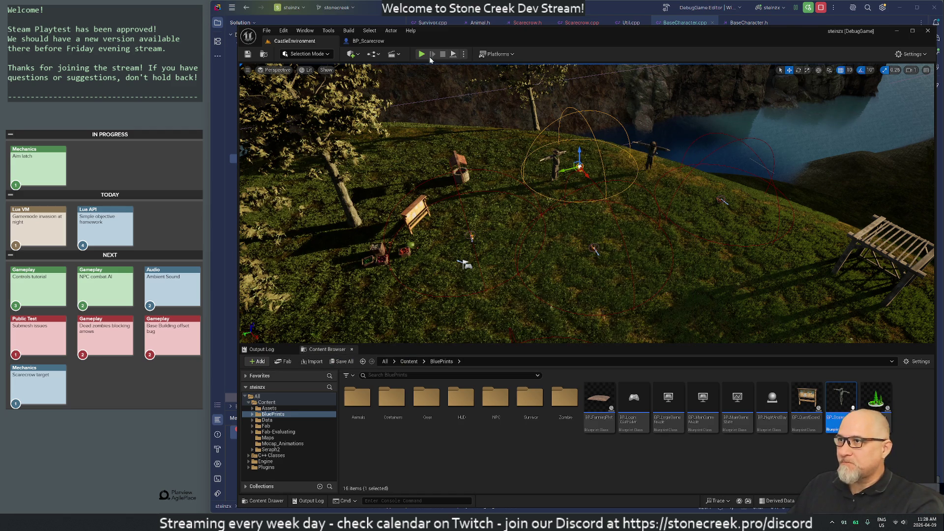
key("alt+p")
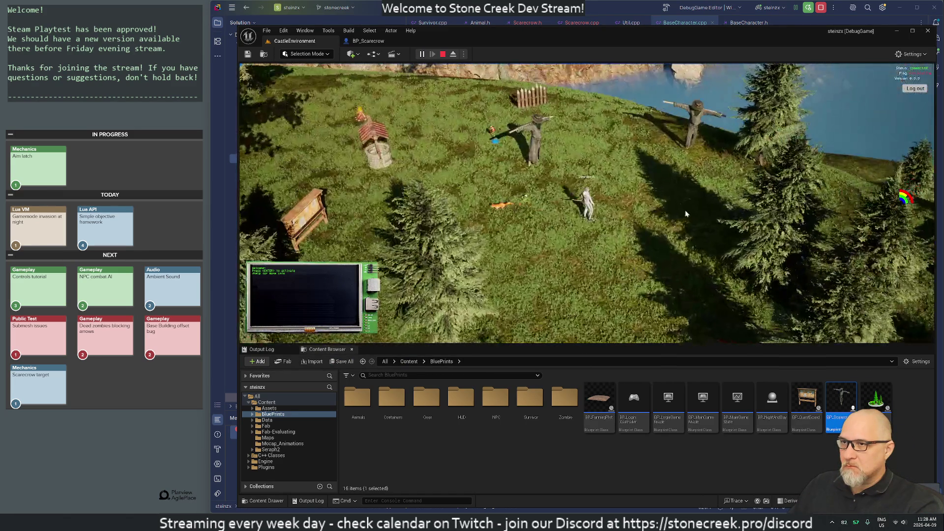
left_click(278, 351)
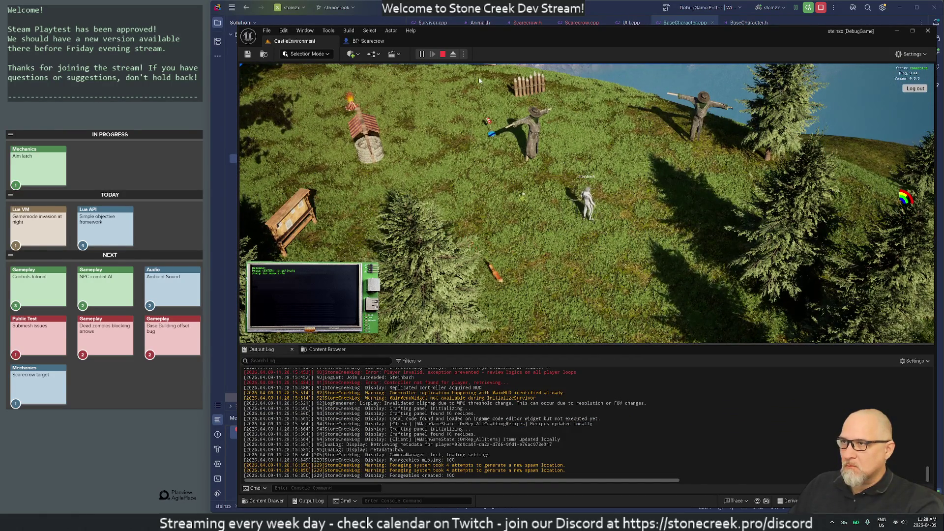
key("Escape")
Paste the log line into SetHighlight after the null check, with message 'Set highlight with precision:%.1f'
key("alt+Tab")
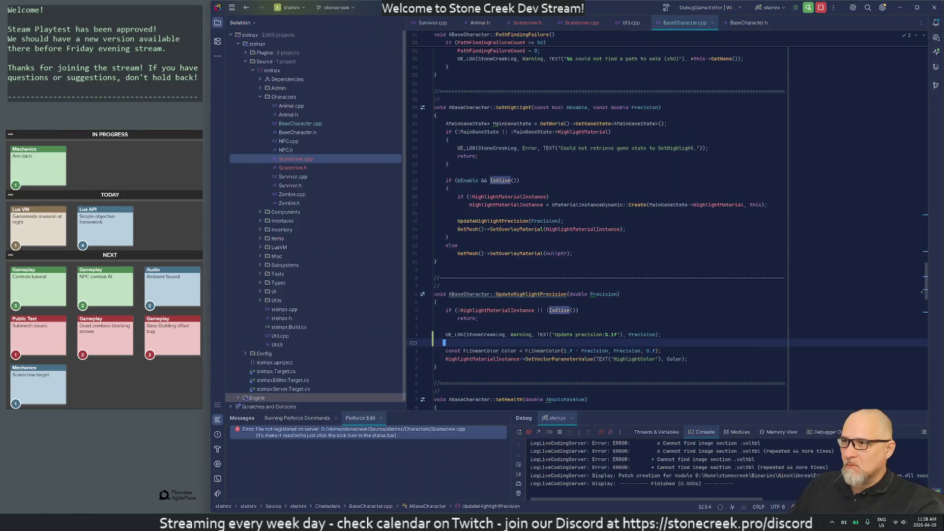
left_click(444, 334)
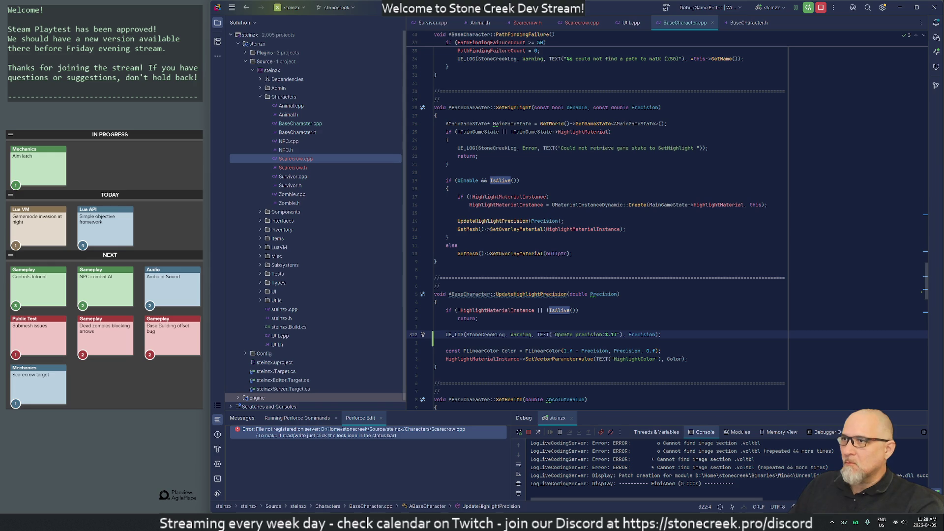
left_click(445, 172)
type("UE_LOG(StoneCreekLog, Warning, TEXT(\"Update precision:%.1f\"), Precision);")
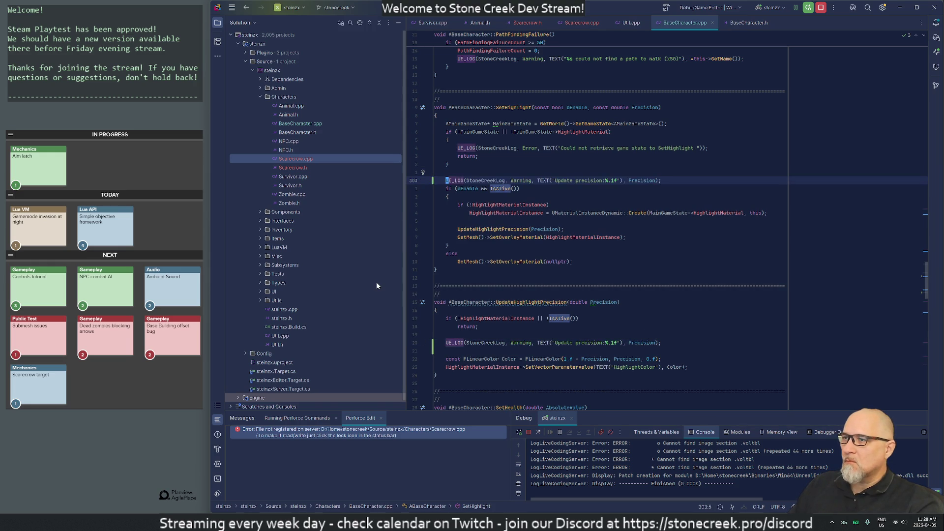
key("Return")
key("Up")
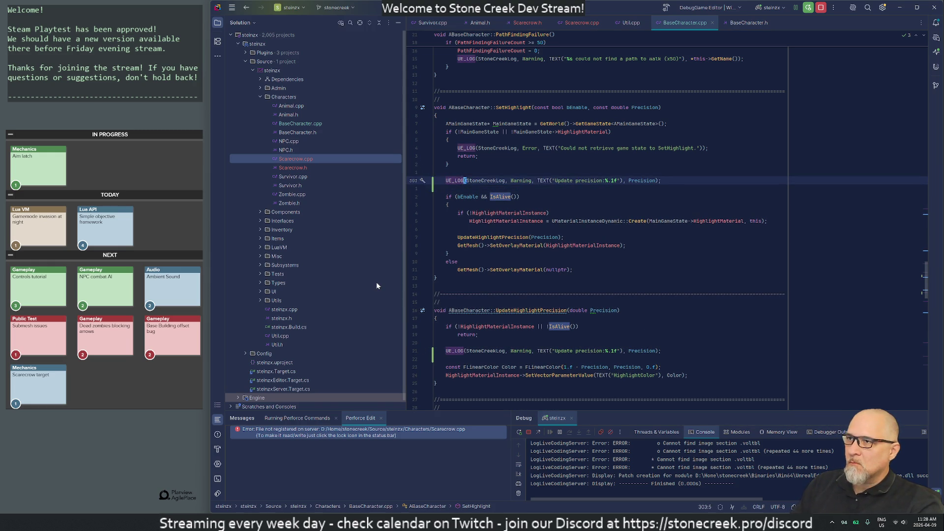
key("ctrl+Right")
key("ctrl+Right")
key("ctrl+Right")
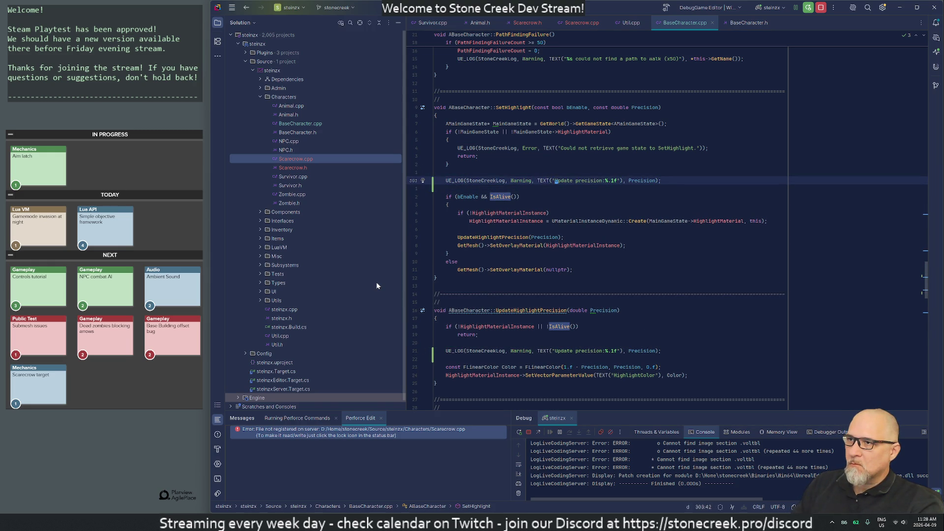
key("ctrl+Delete")
type("Set highli")
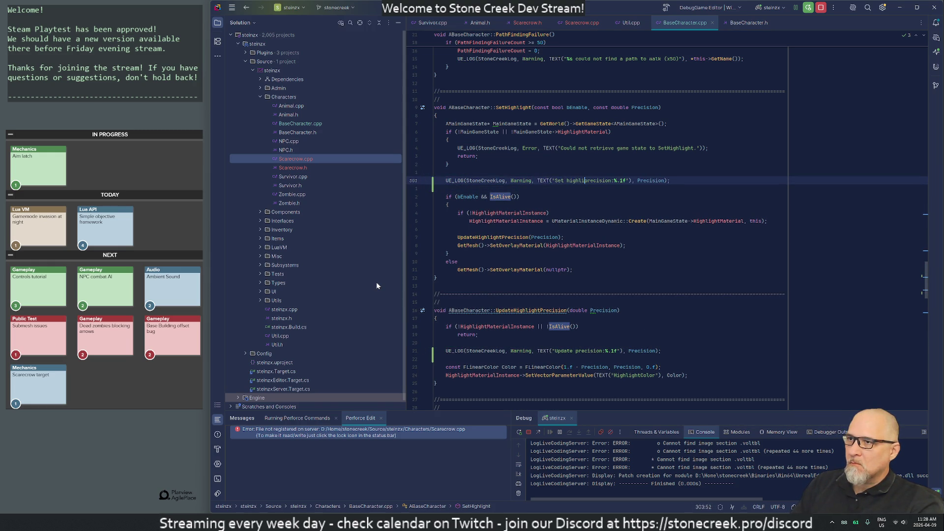
type("ght")
type(" with")
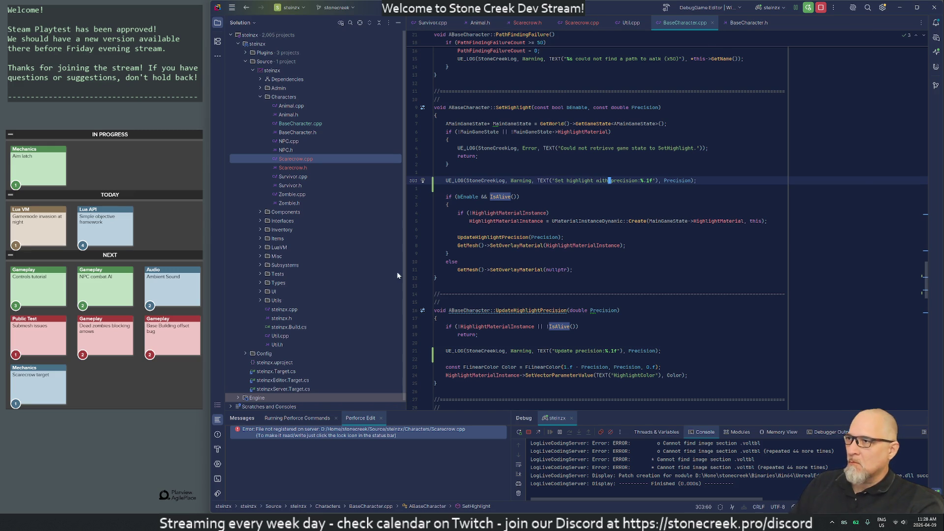
key("alt+Tab")
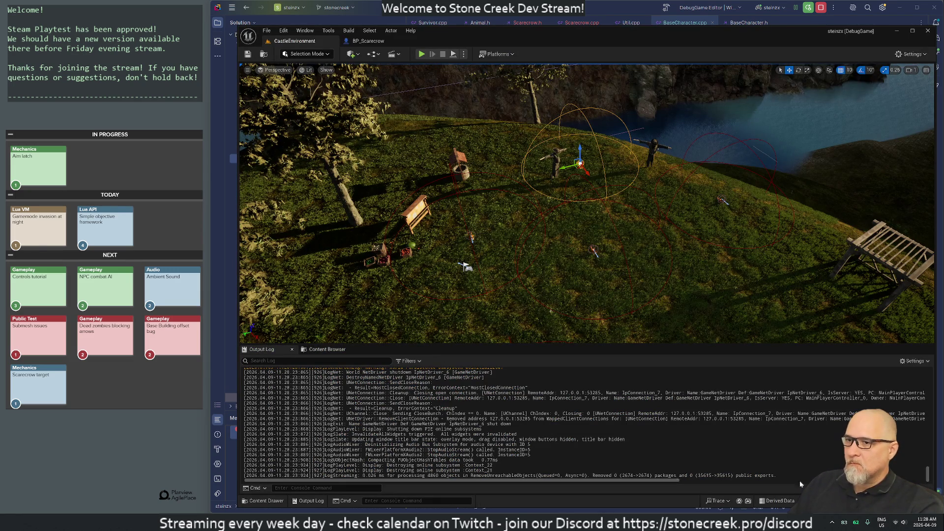
Save the three modified Scarecrow assets and check out the scarecrow material
key("ctrl+shift+s")
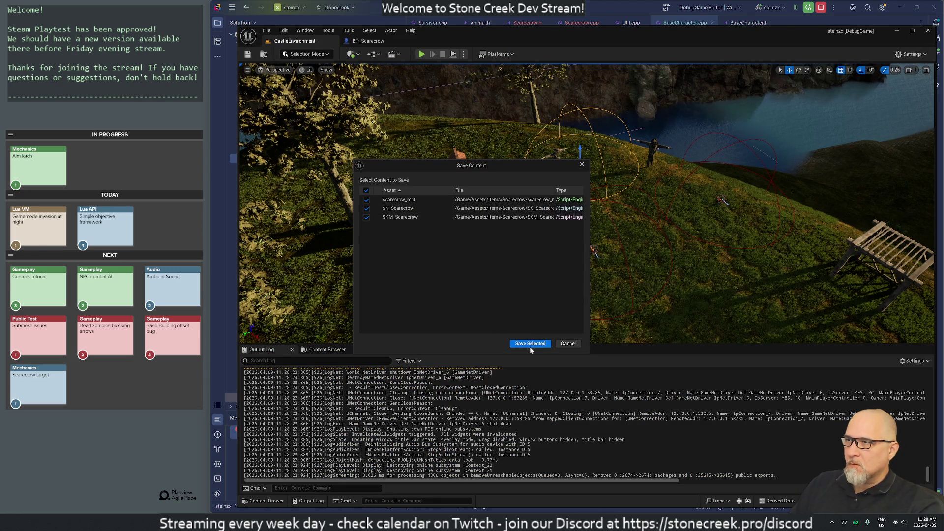
left_click(530, 343)
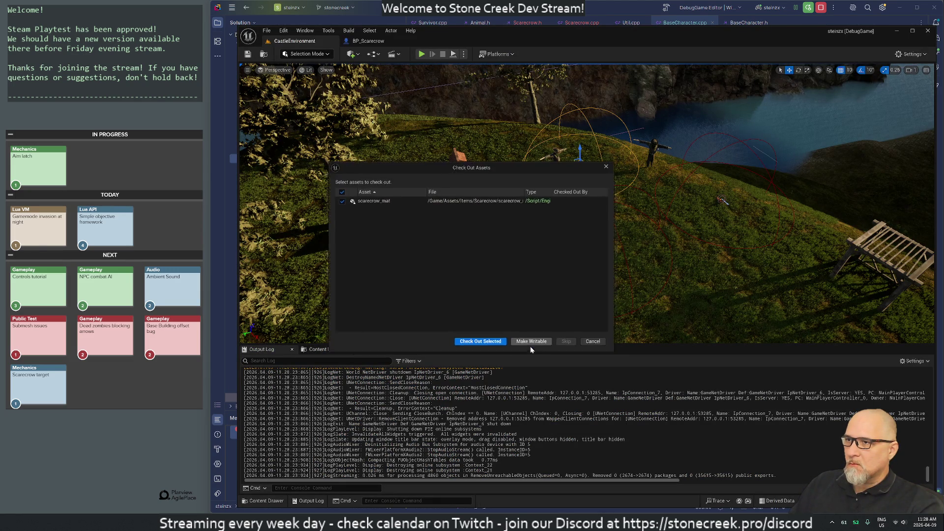
left_click(479, 344)
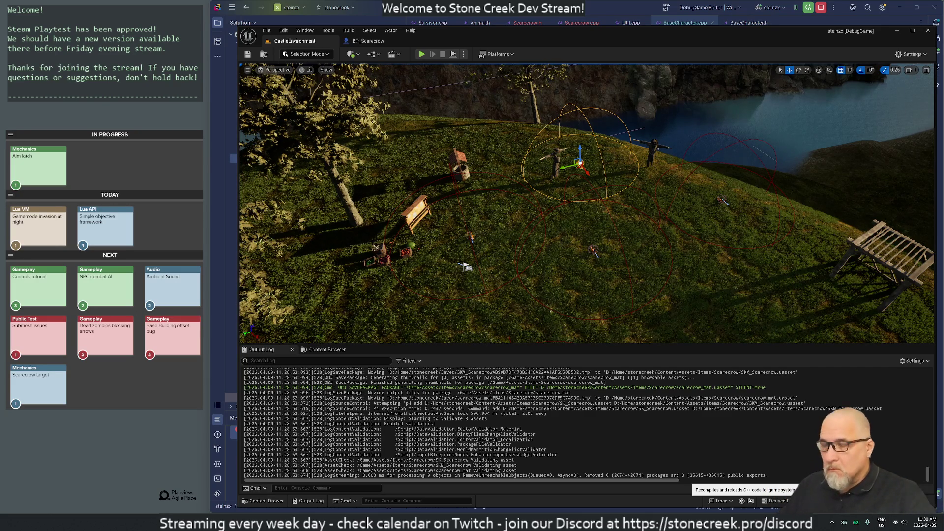
Play the CastleEnvironment level for about ten seconds, stop it, and return to Rider's SetHighlight code
left_click(421, 54)
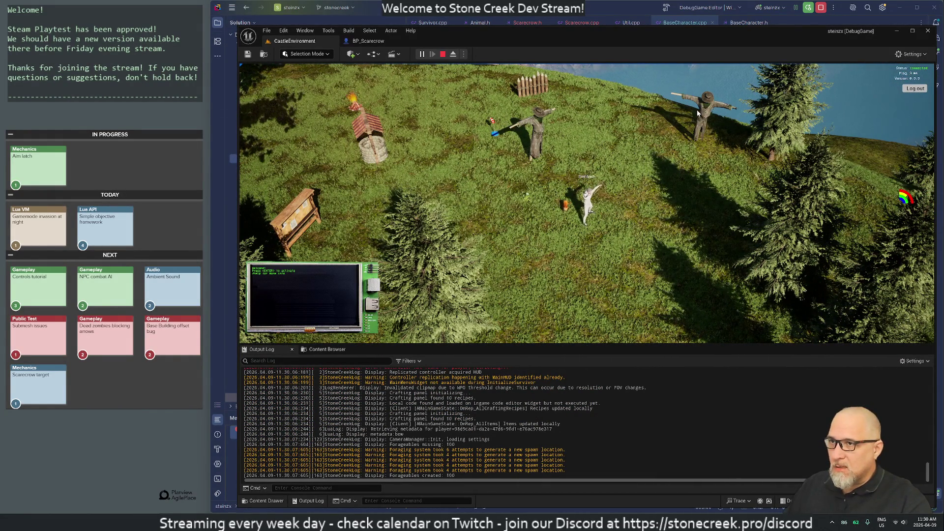
left_click(443, 54)
key("alt+Tab")
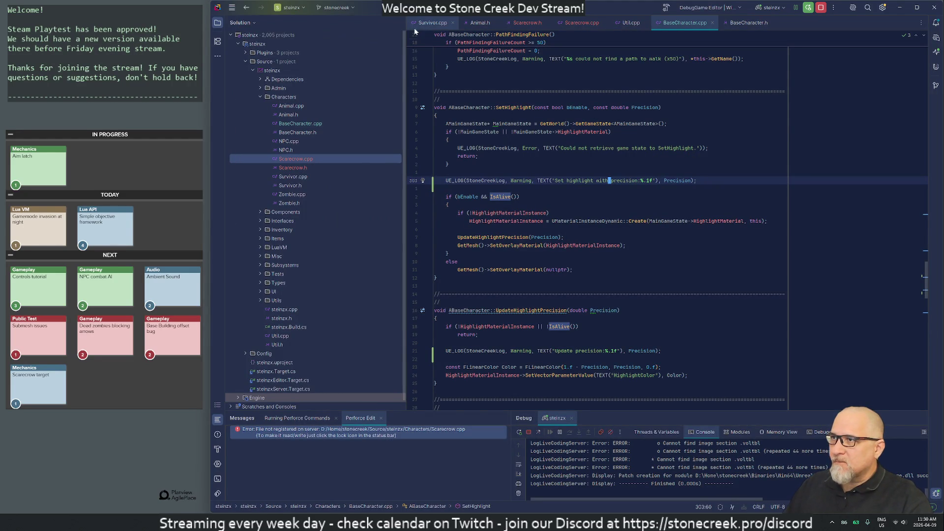
In Survivor.cpp, search for SetHighlight and jump back to its previous match
left_click(433, 23)
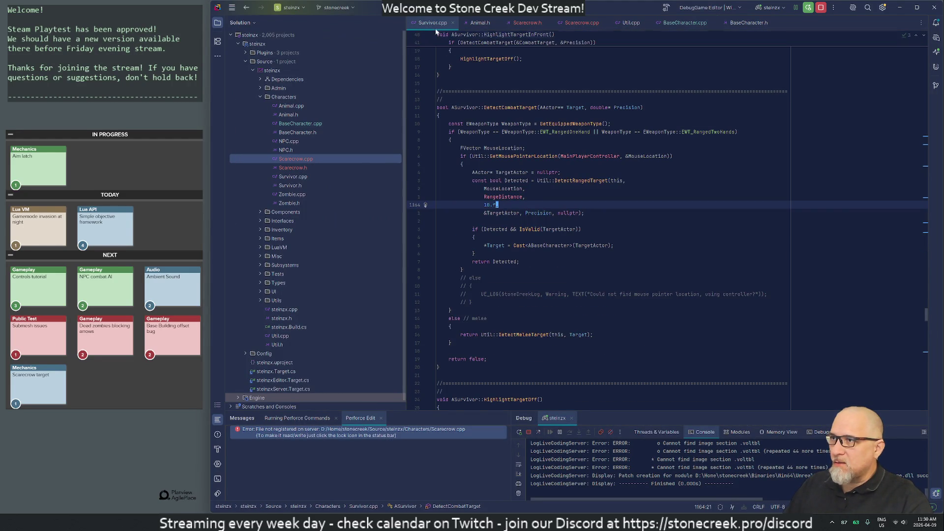
type("/sethigh")
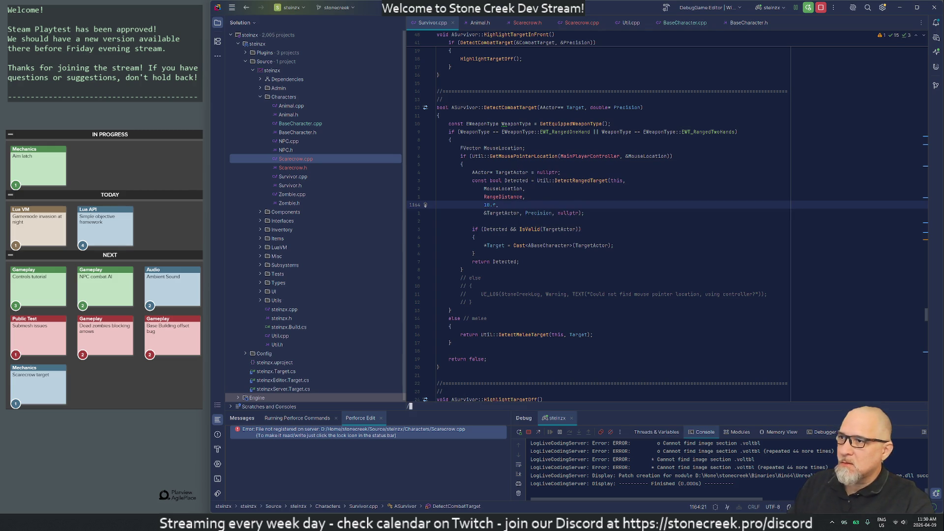
type("light")
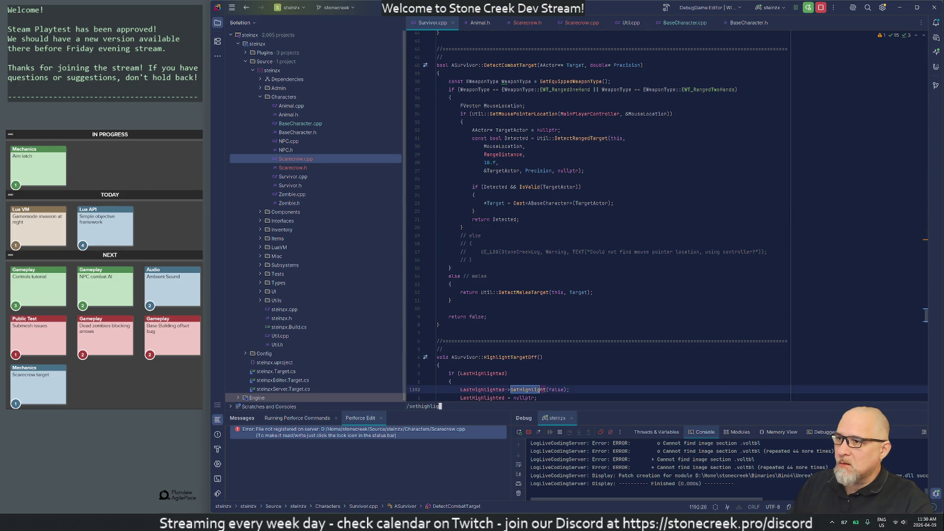
key("Return")
key("shift+n")
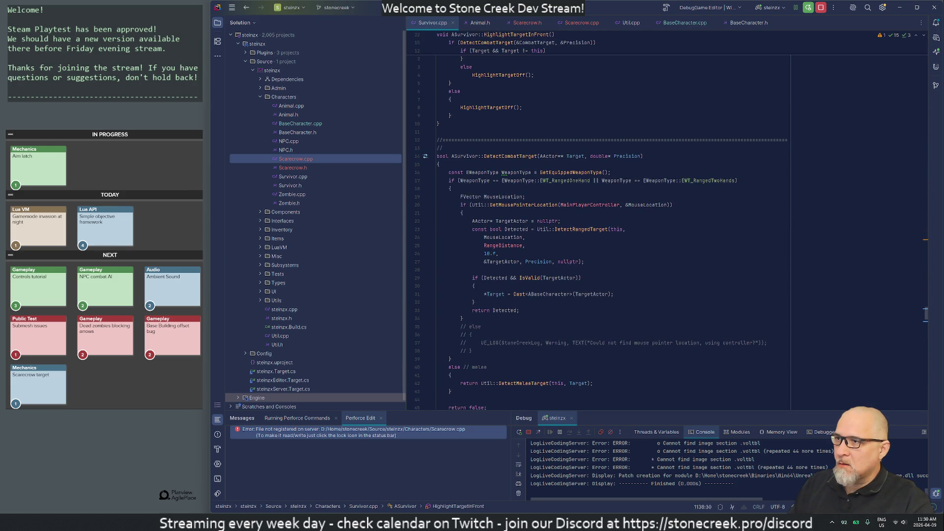
Search for ::Look, go to the Look function definition and read through its body
type("/::")
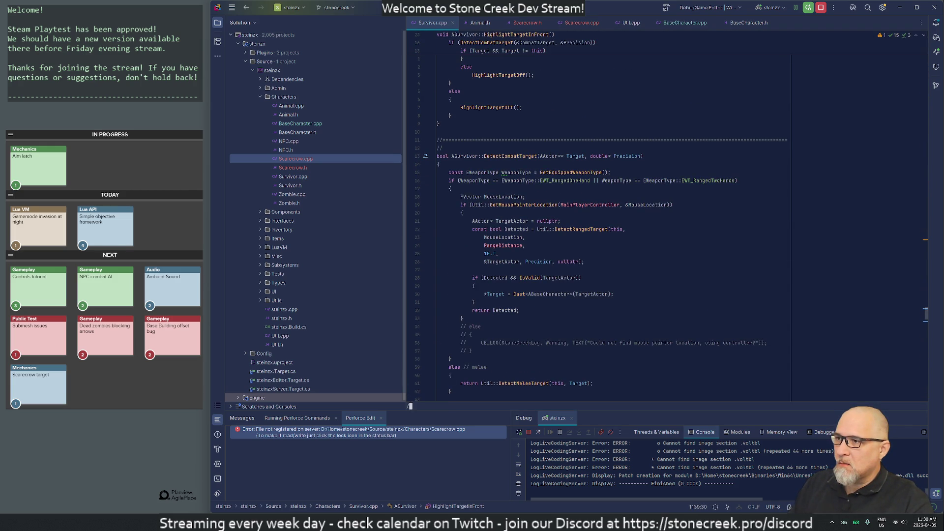
type("Look")
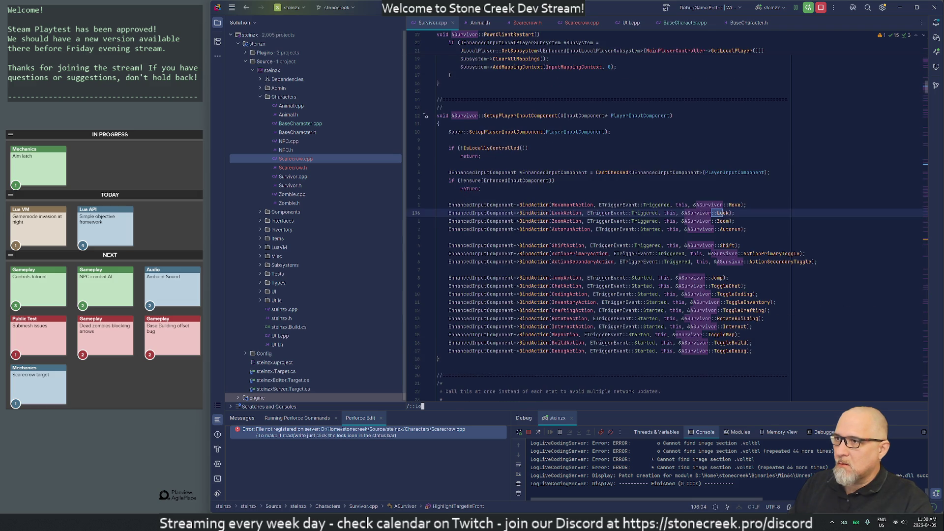
key("Return")
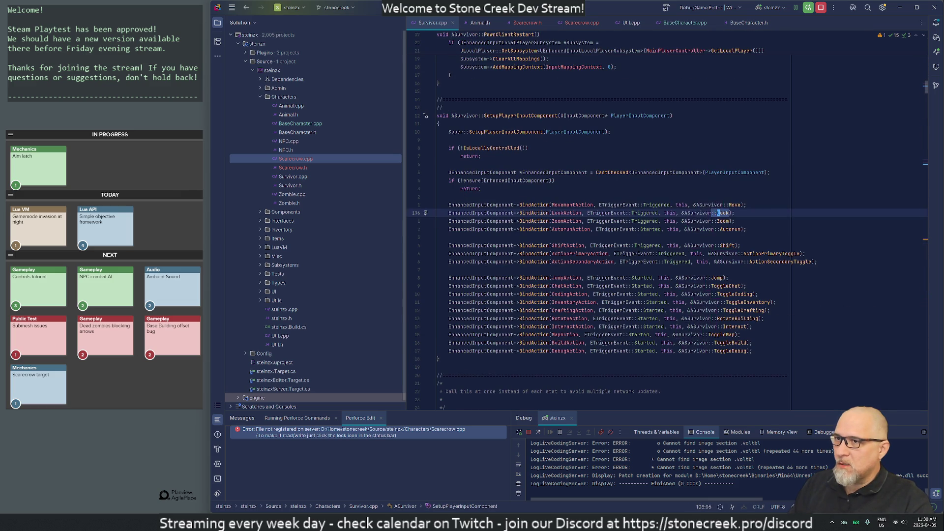
key("F12")
key("j")
key("j")
key("j")
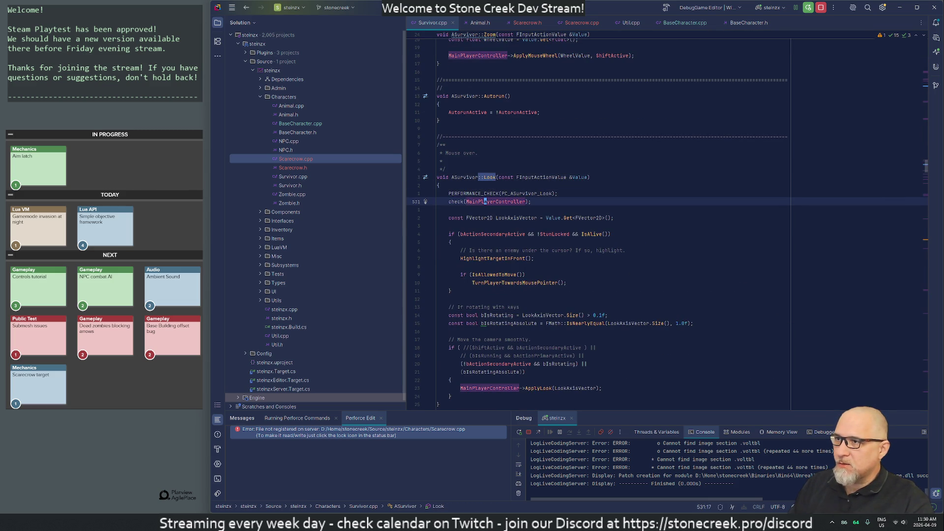
scroll(610, 222, "down", 3)
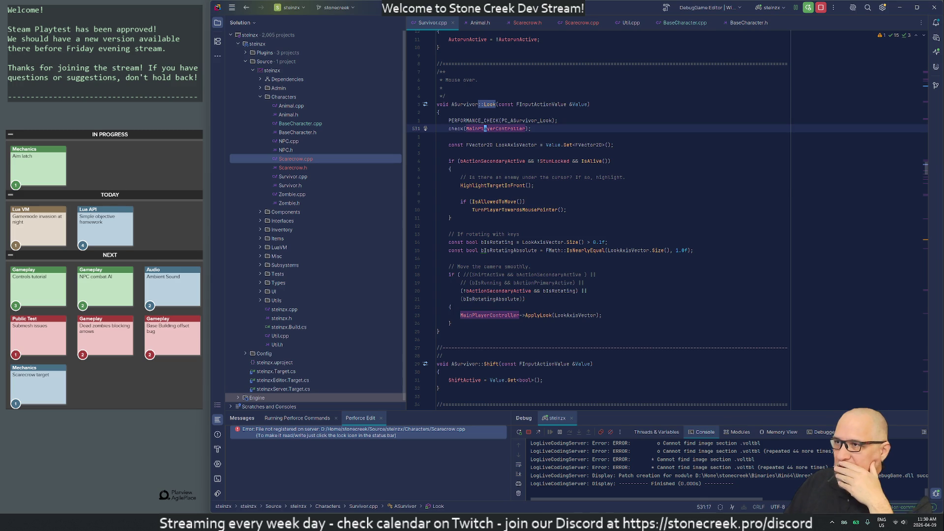
key("7")
key("j")
key("k")
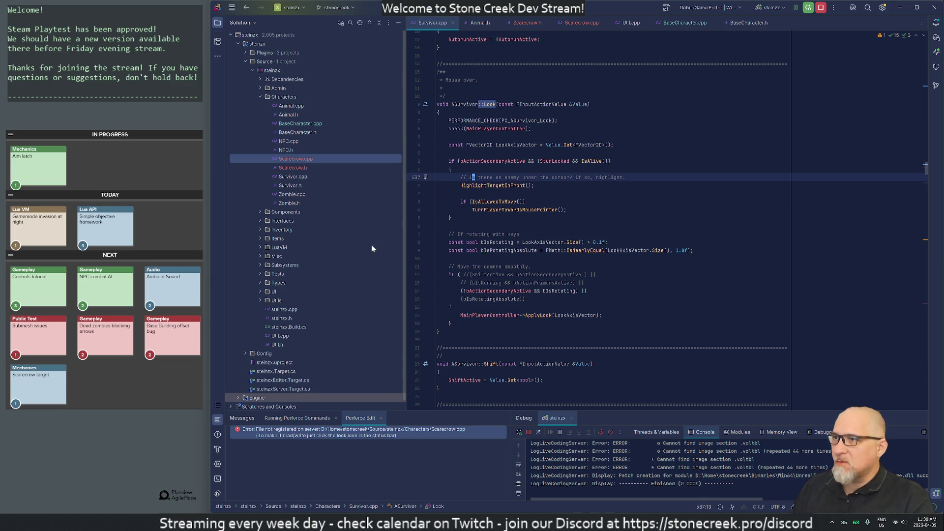
key("k")
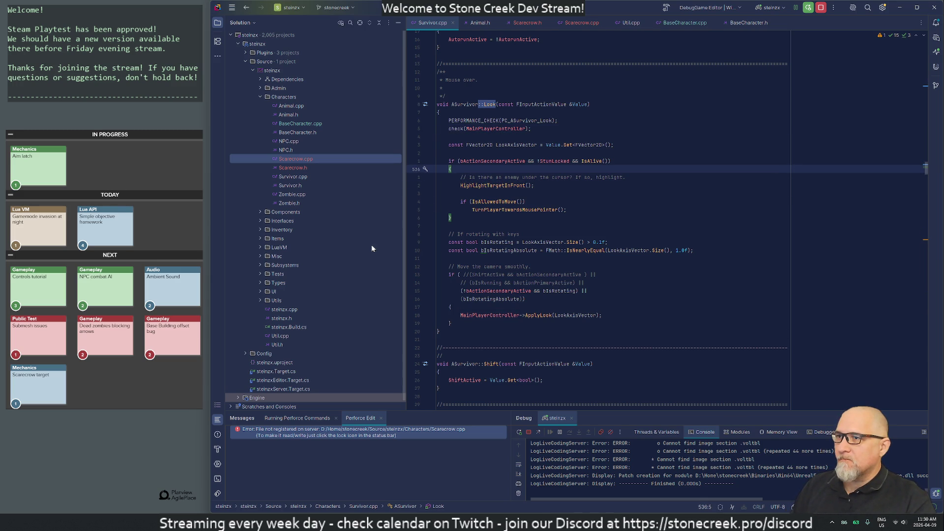
Follow the HighlightTargetInFront call to its definition, down to the DetectCombatTarget check
key("j")
key("j")
key("ctrl+b")
key("j")
key("j")
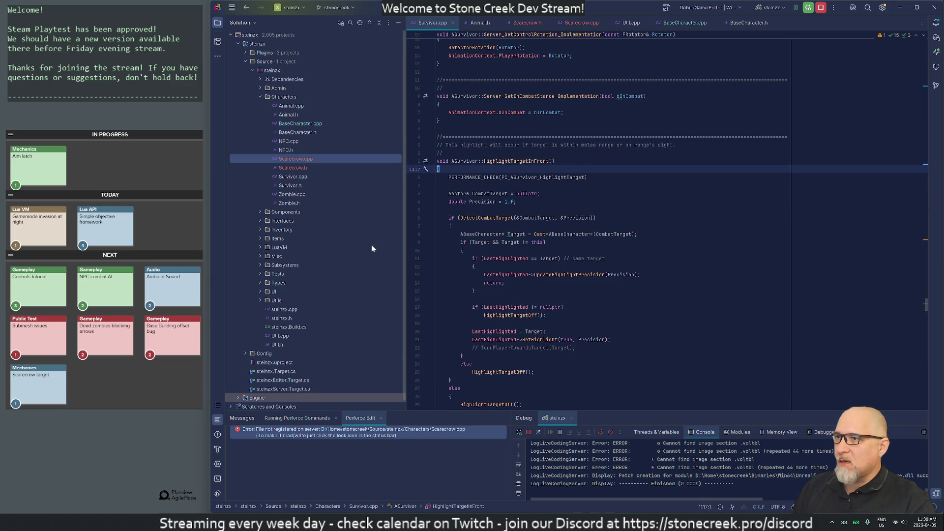
key("j")
key("j")
key("j")
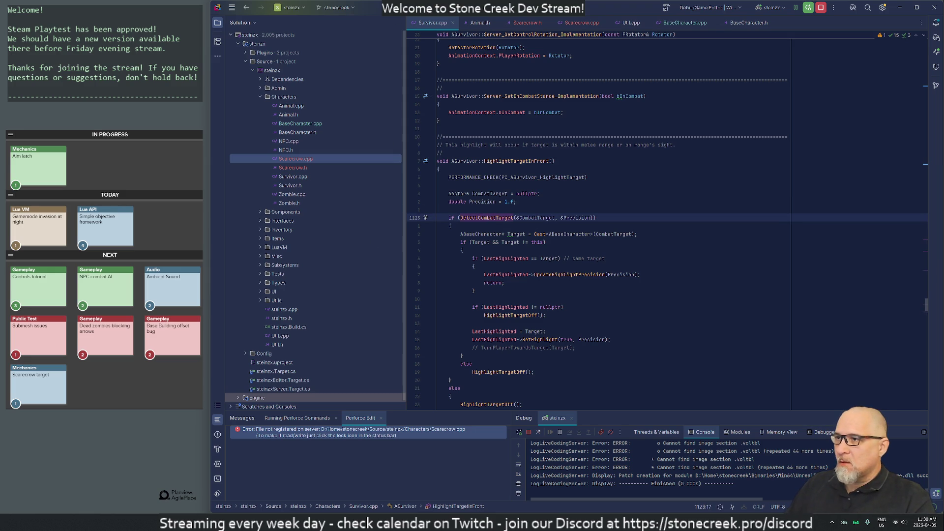
Break on the Target cast line 1125, play in Unreal until it hits, and step over
left_click(418, 236)
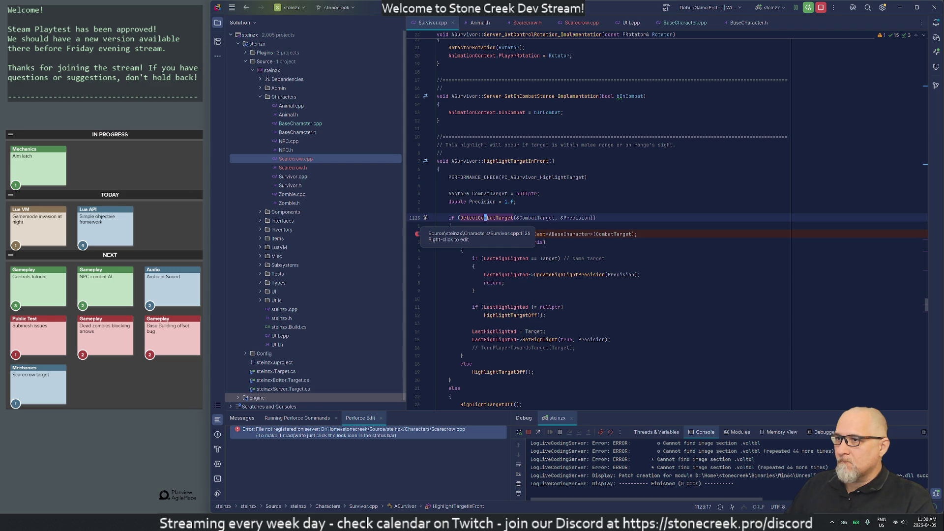
key("alt+Tab")
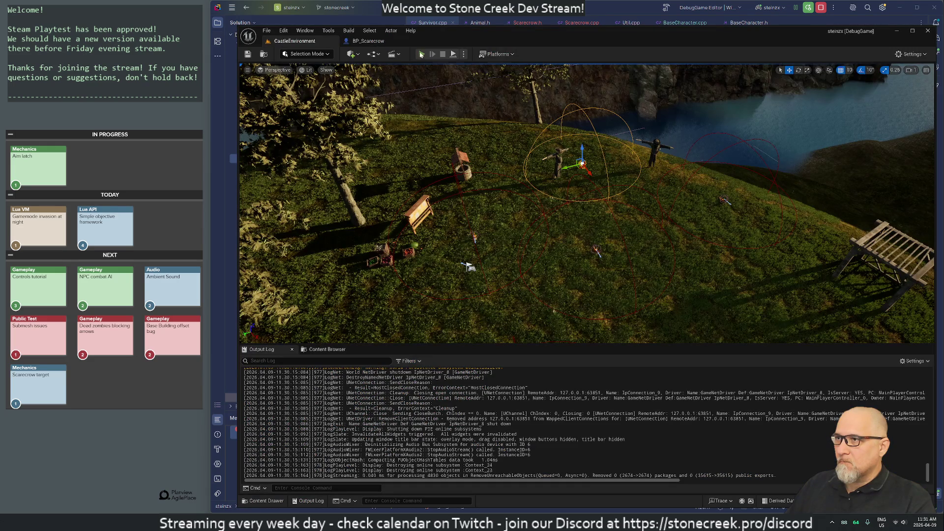
key("alt+p")
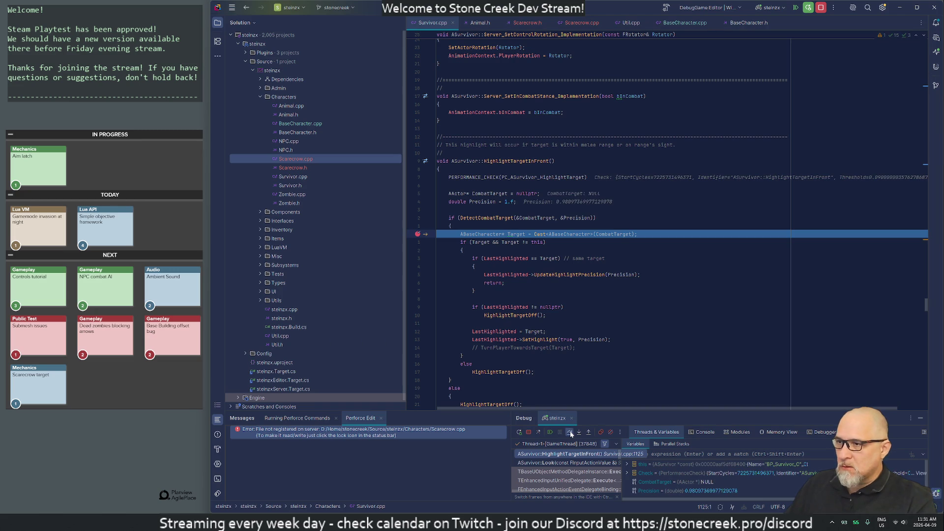
left_click(550, 432)
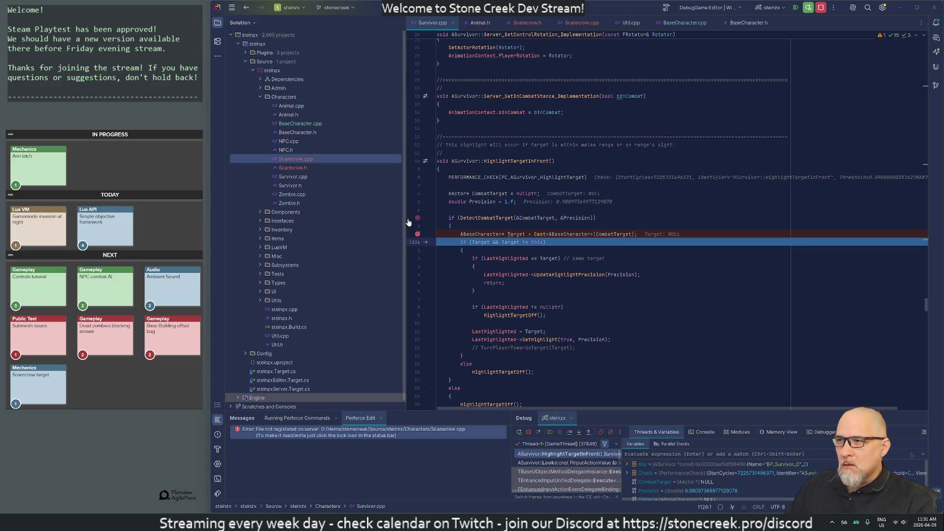
Inspect CombatTarget to confirm it is NULL, then go to DetectCombatTarget's definition
left_click(420, 238)
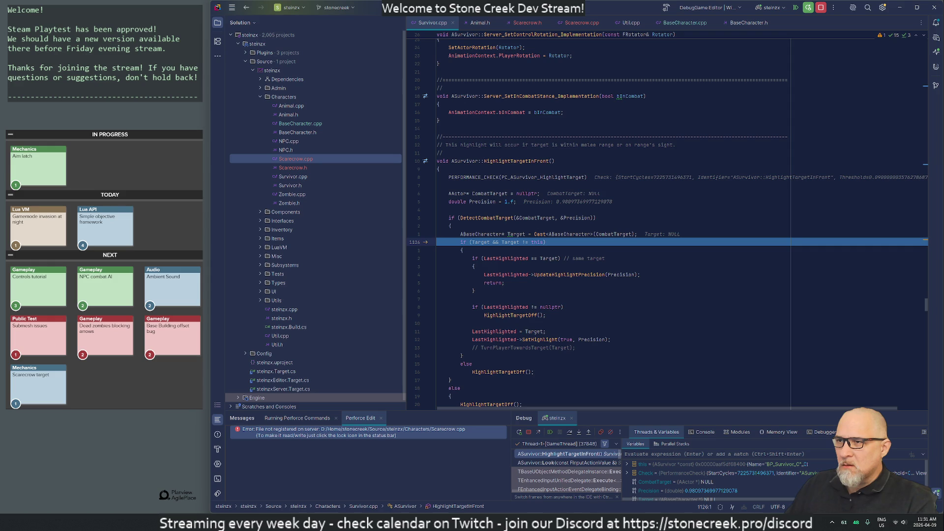
mouse_move(618, 235)
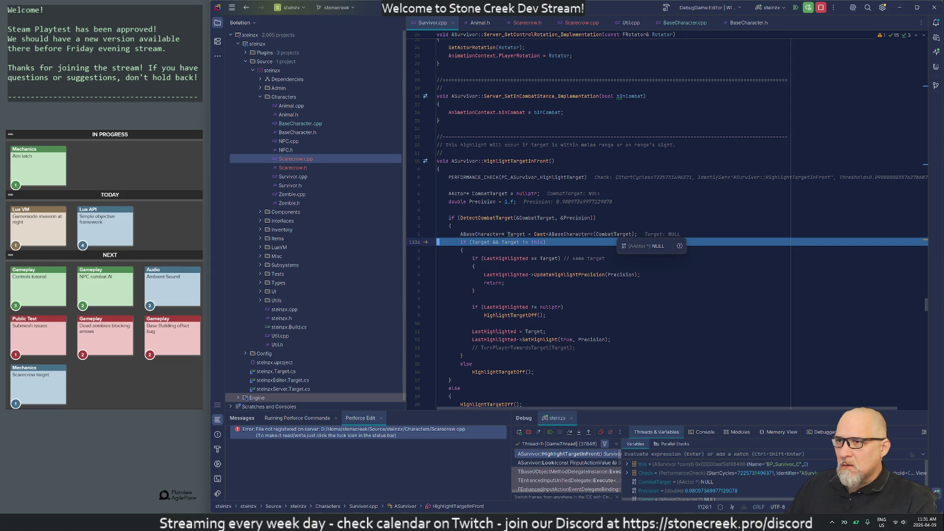
mouse_move(549, 259)
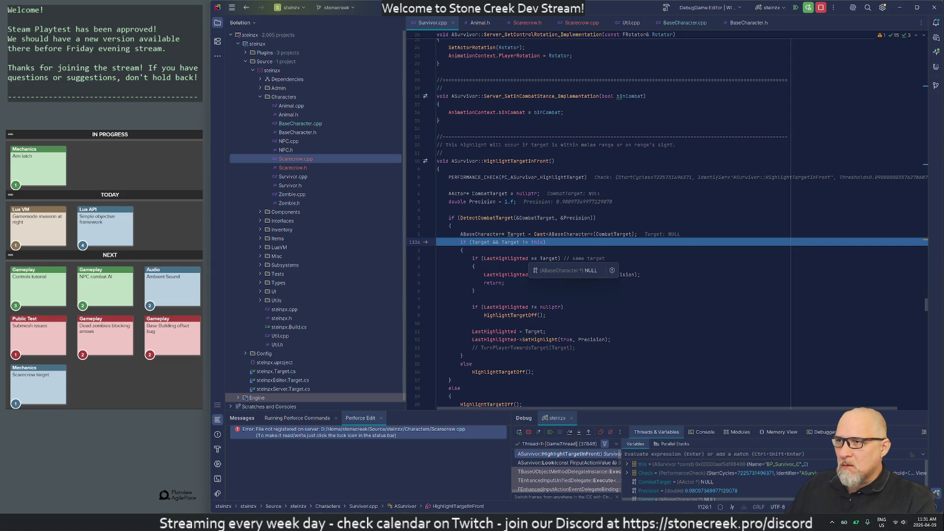
left_click(540, 218)
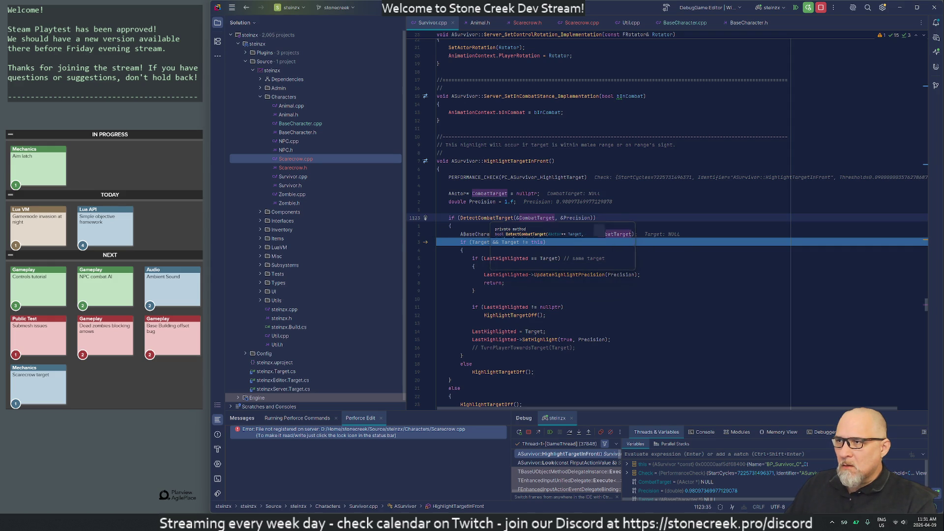
mouse_move(539, 218)
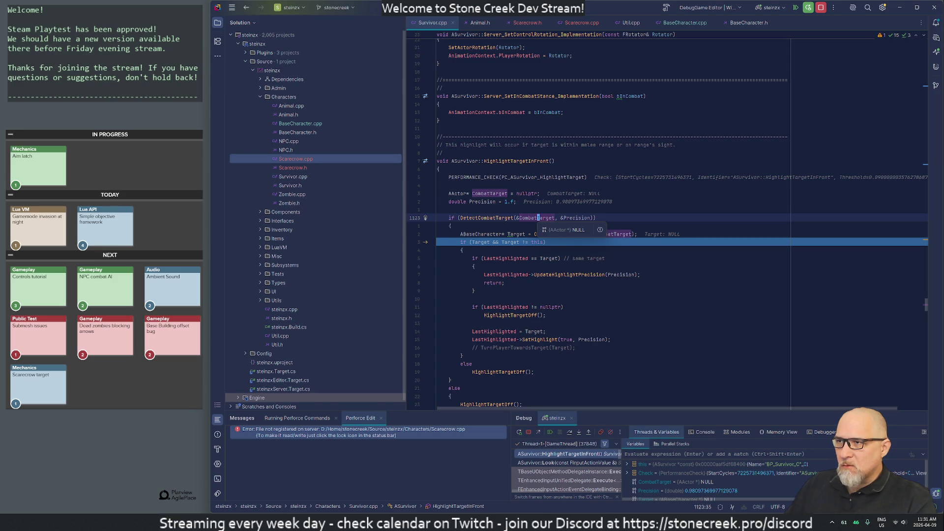
left_click(488, 218)
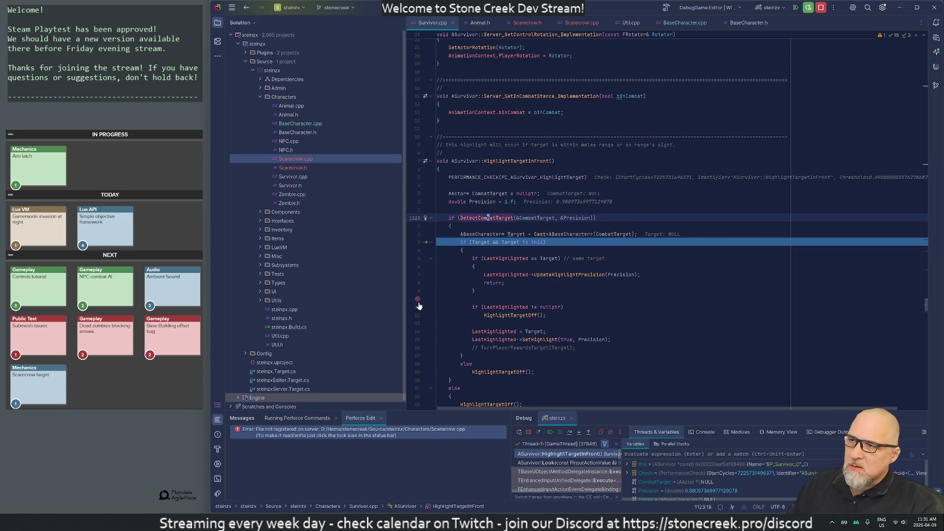
key("F12")
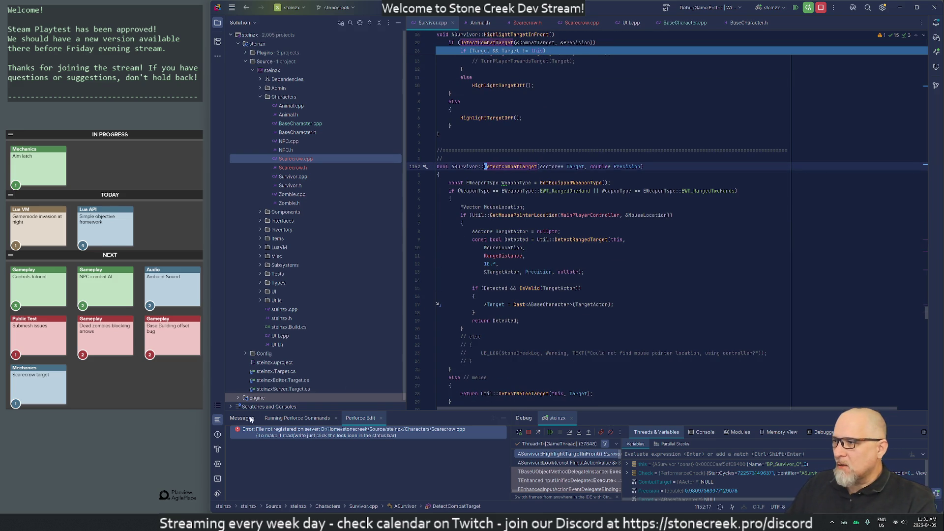
Resume, break at line 1160 where TargetActor is initialised, and hit it with an in-game right-click
left_click(549, 432)
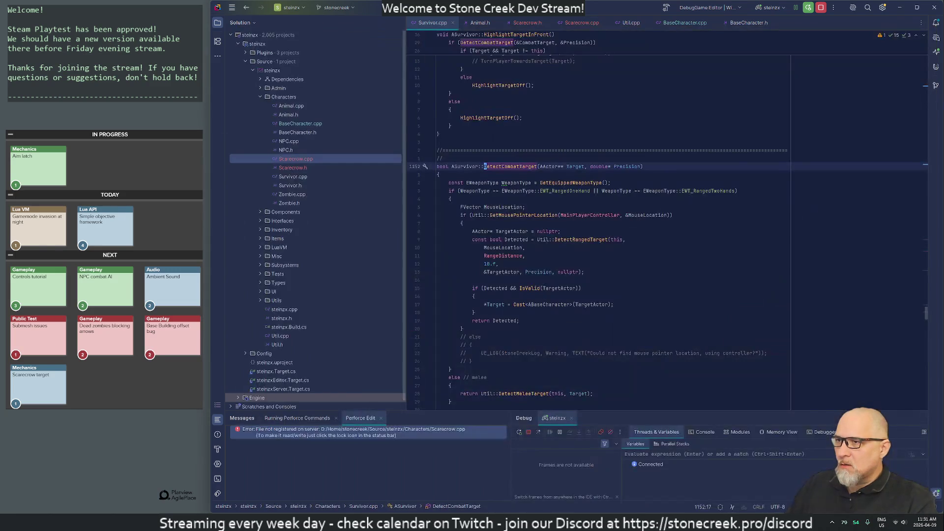
scroll(667, 221, "down", 1)
left_click(532, 263)
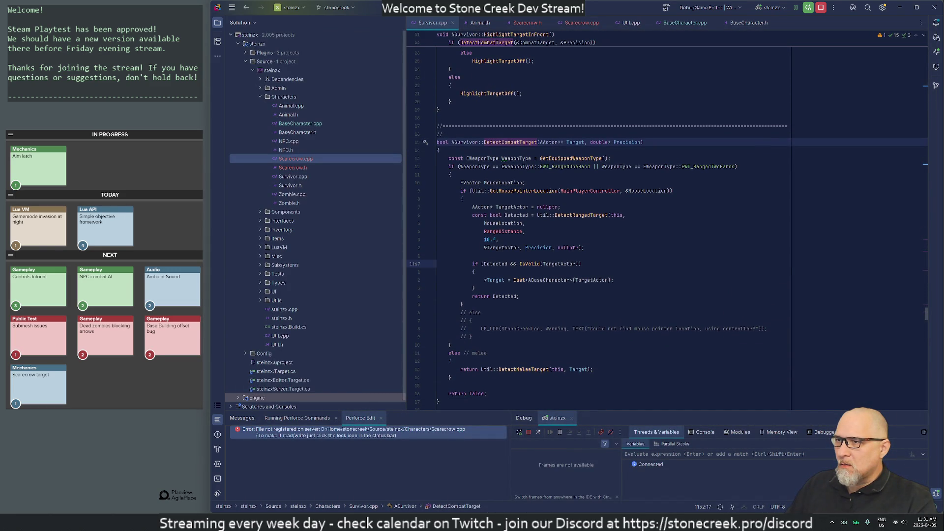
mouse_move(497, 265)
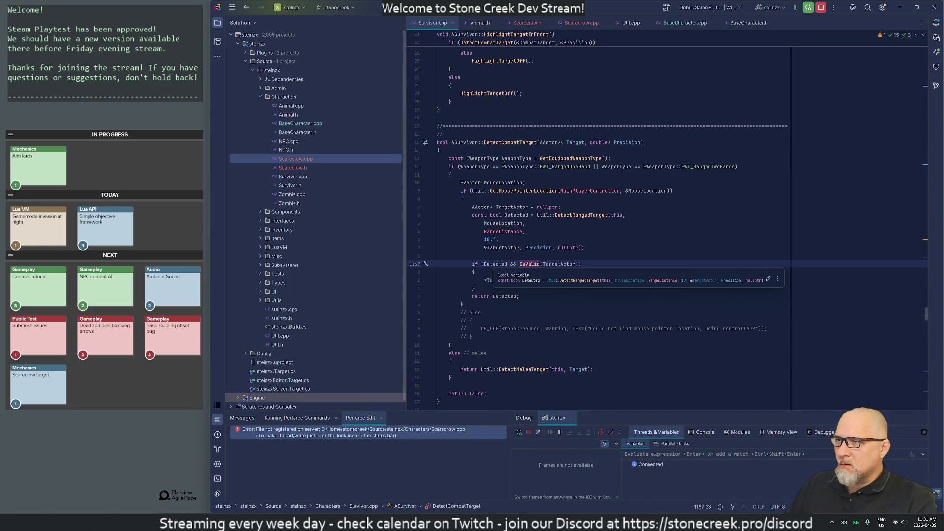
left_click(418, 207)
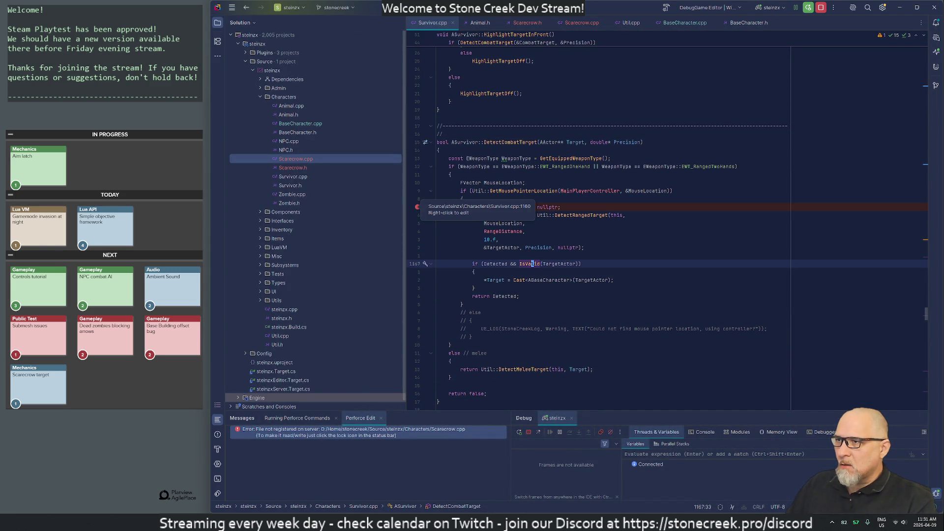
key("alt+Tab")
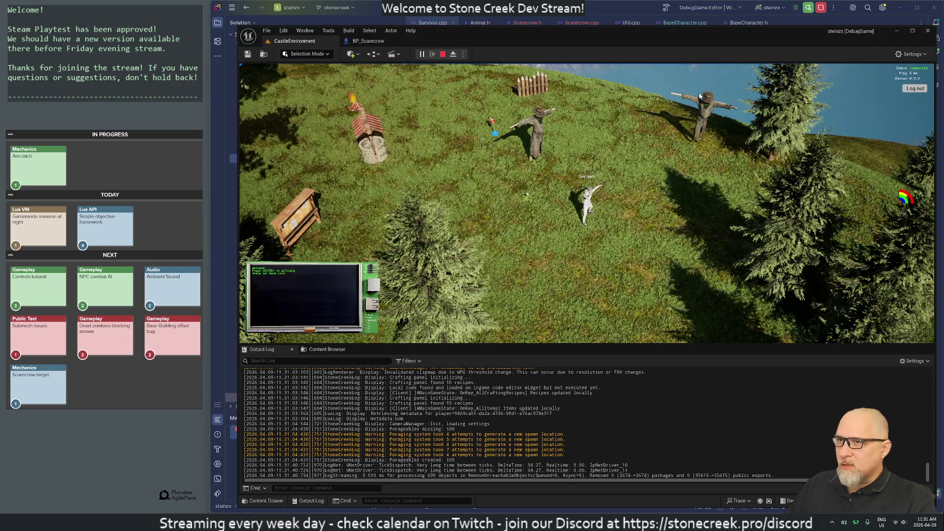
right_click(643, 86)
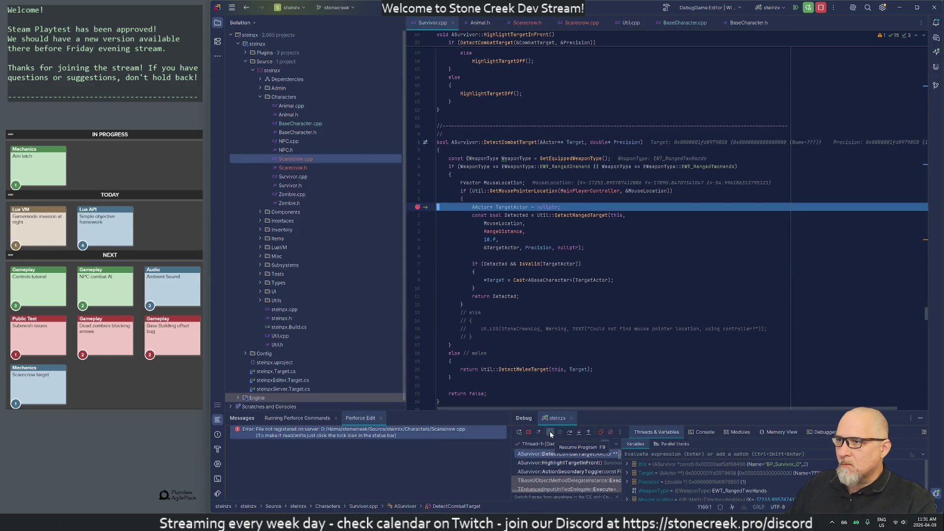
left_click(550, 434)
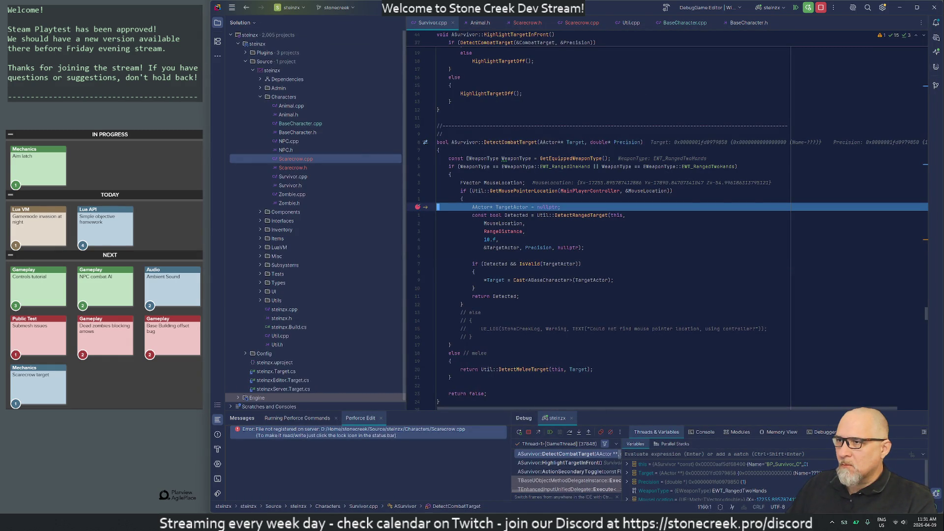
Check that TargetActor is NULL, remove the breakpoint, and go to DetectRangedTarget in Util.cpp
left_click(560, 264)
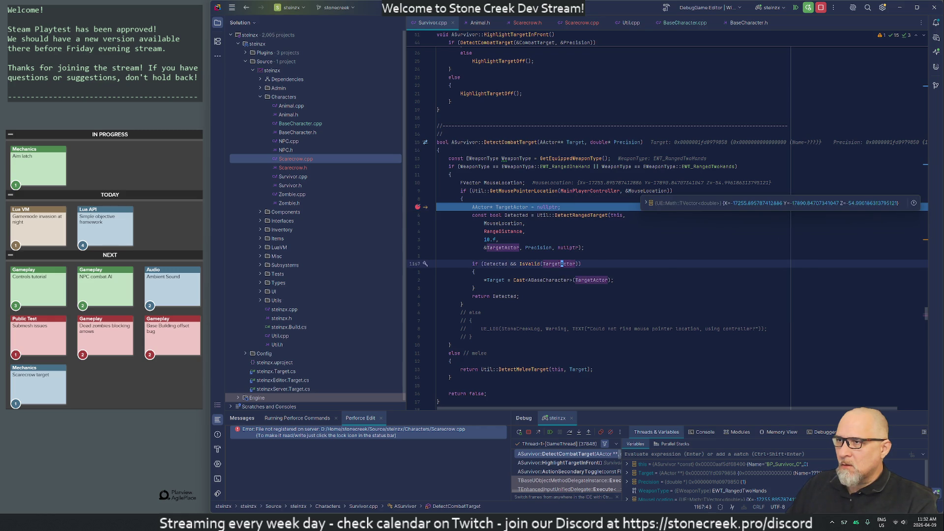
mouse_move(517, 209)
left_click(586, 214)
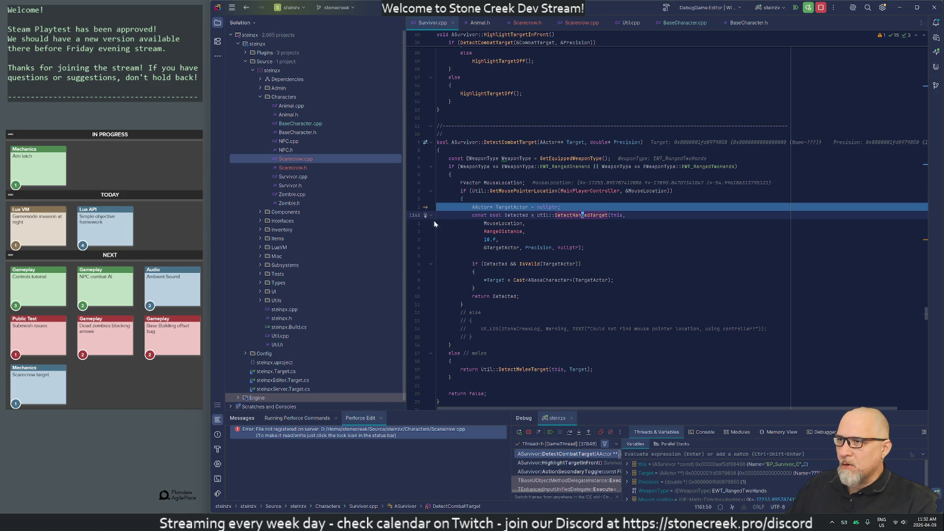
left_click(417, 207)
mouse_move(538, 247)
key("F12")
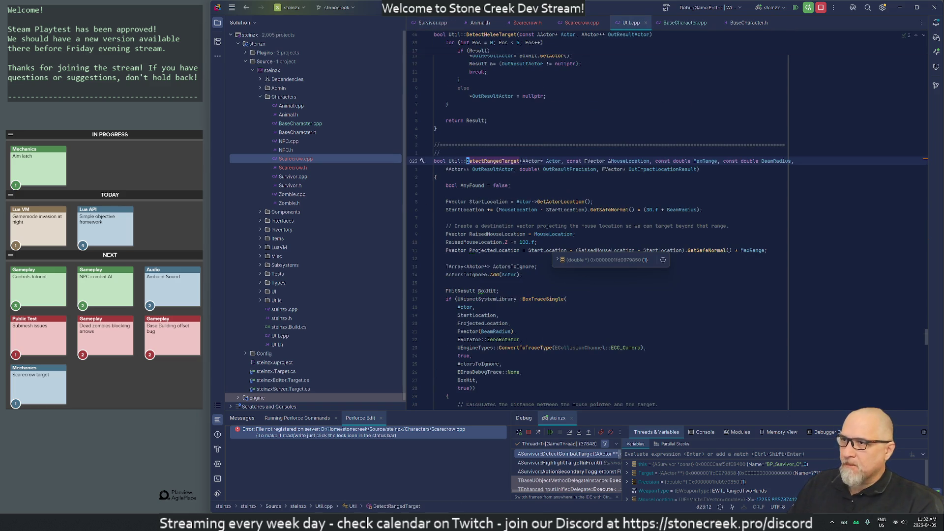
Resume the debugger and set a breakpoint on DetectRangedTarget's precision calculation line
left_click(549, 431)
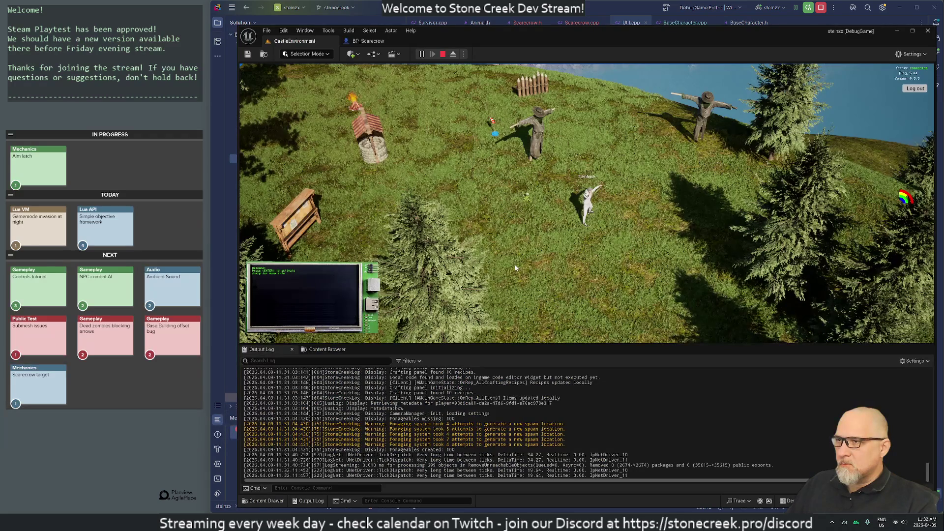
key("alt+Tab")
scroll(667, 227, "down", 3)
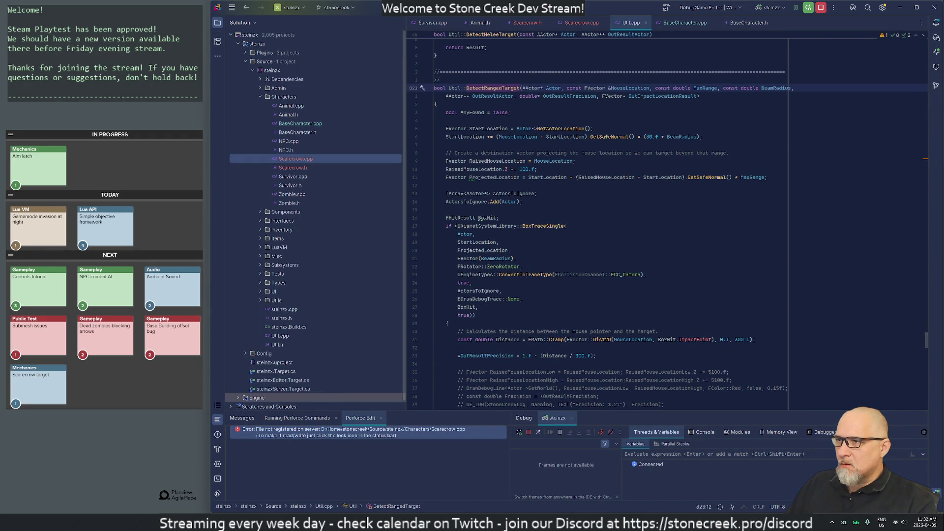
scroll(667, 228, "down", 6)
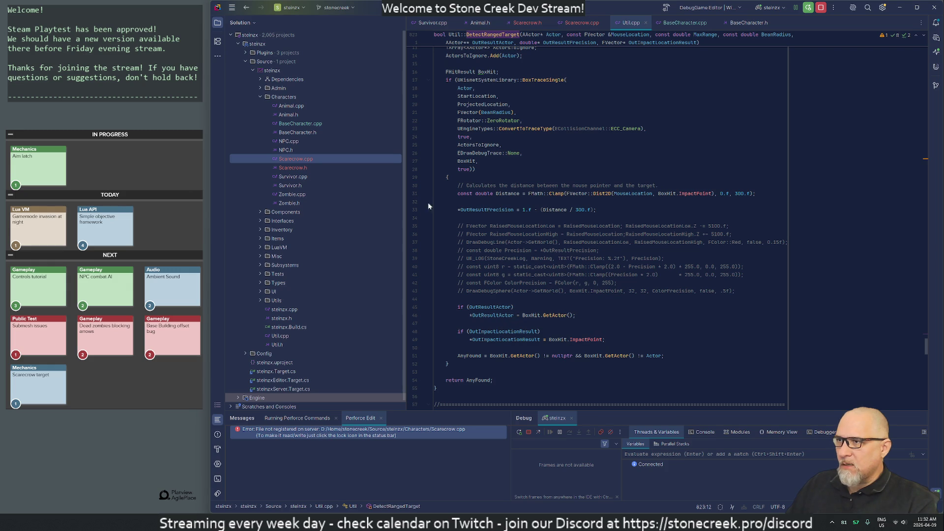
left_click(414, 210)
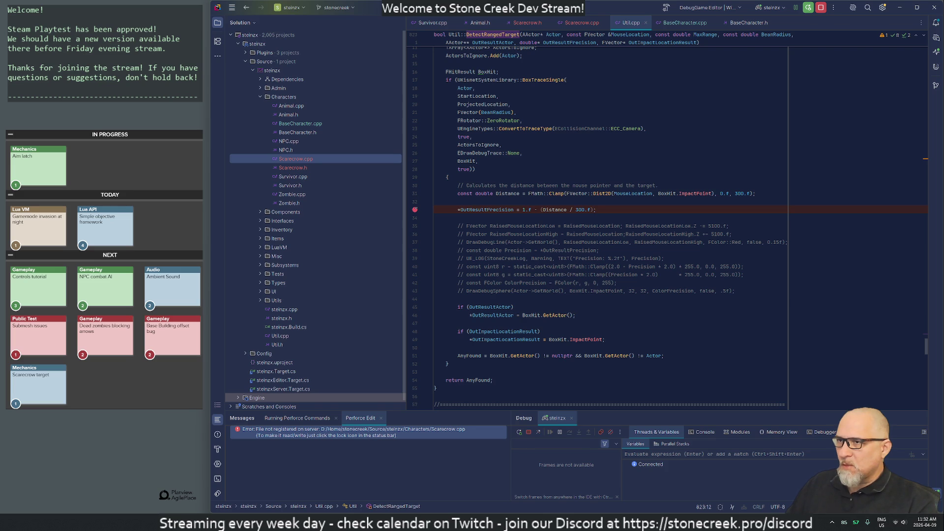
mouse_move(531, 315)
Hit the breakpoint with an in-game right-click and step through to the impact location check
key("alt+Tab")
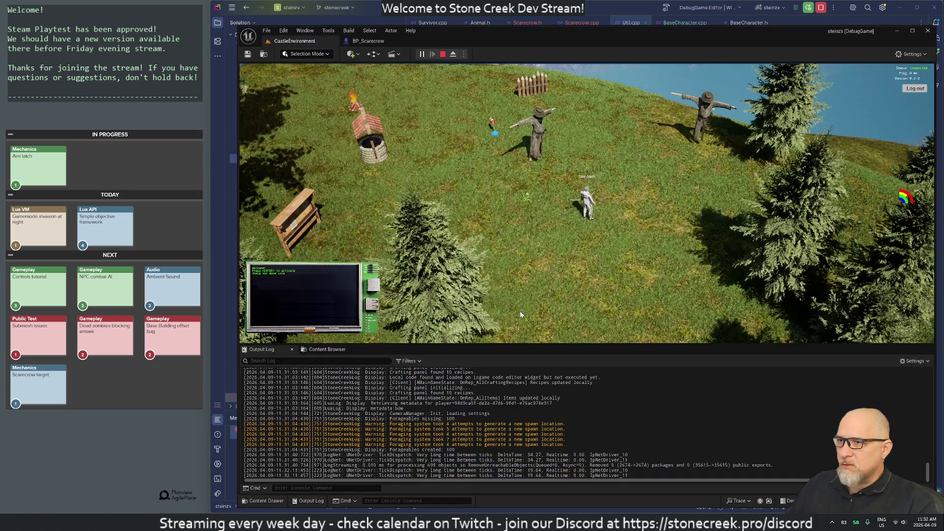
right_click(690, 132)
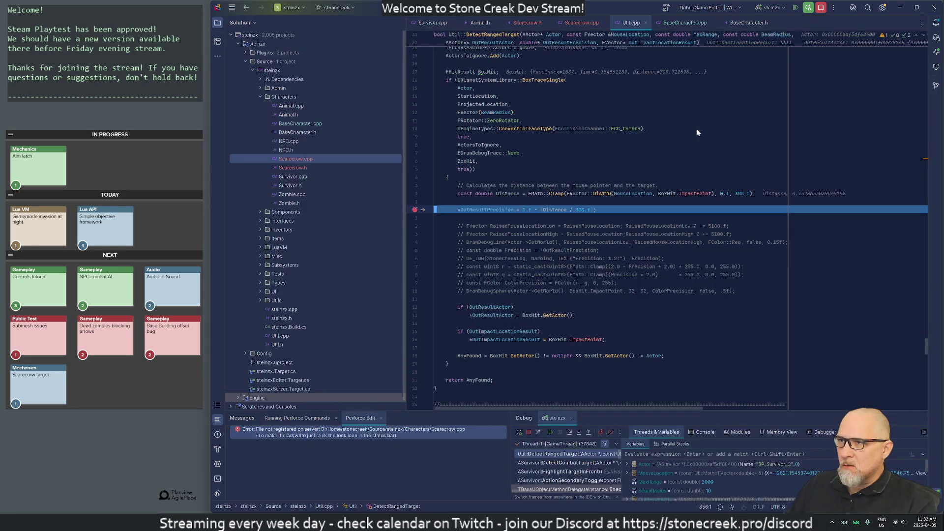
left_click(571, 432)
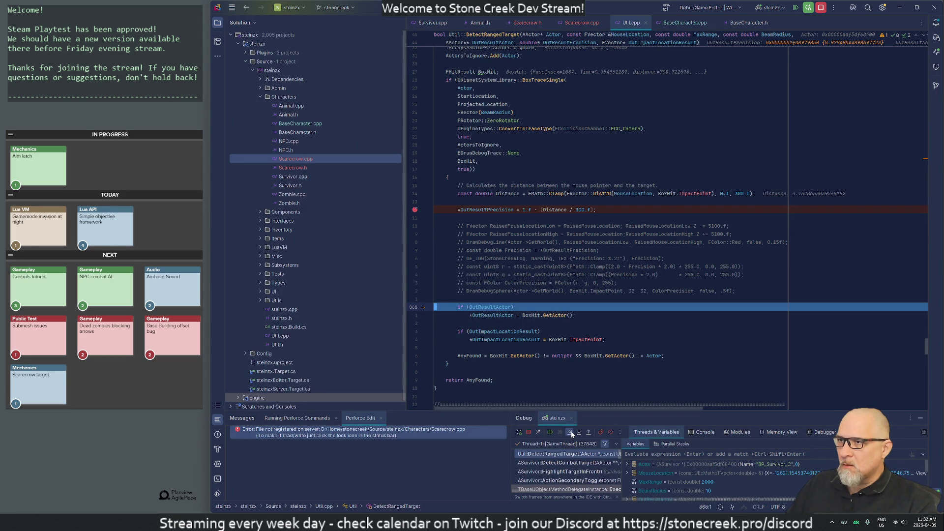
left_click(571, 432)
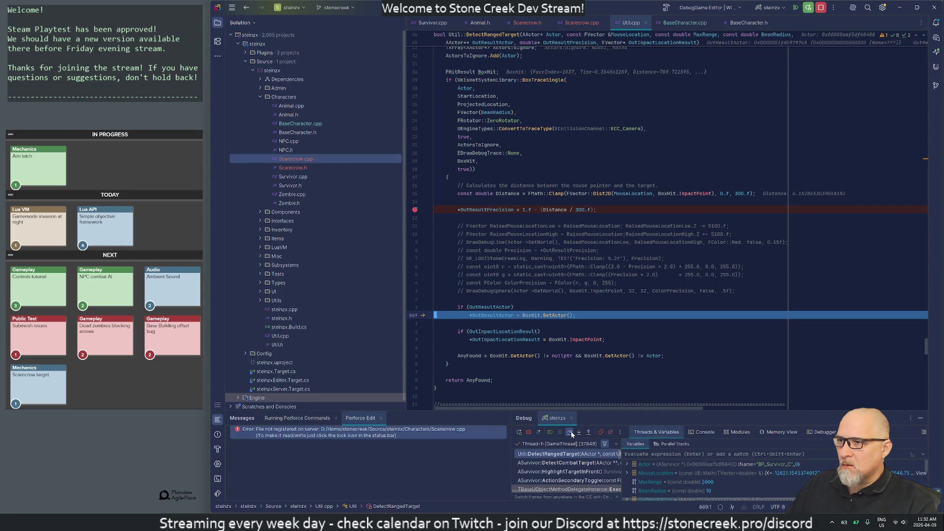
left_click(570, 432)
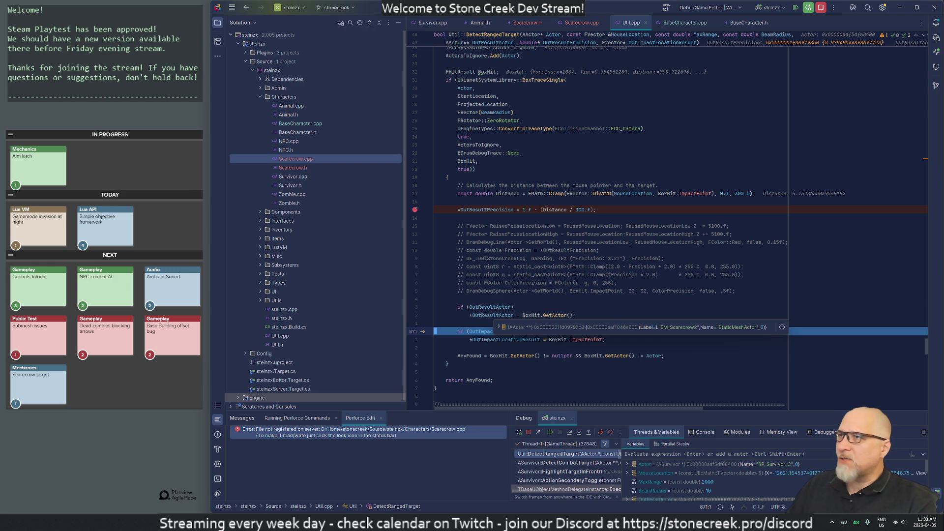
Resume the paused game and bring the running Unreal game back in front
left_click(798, 8)
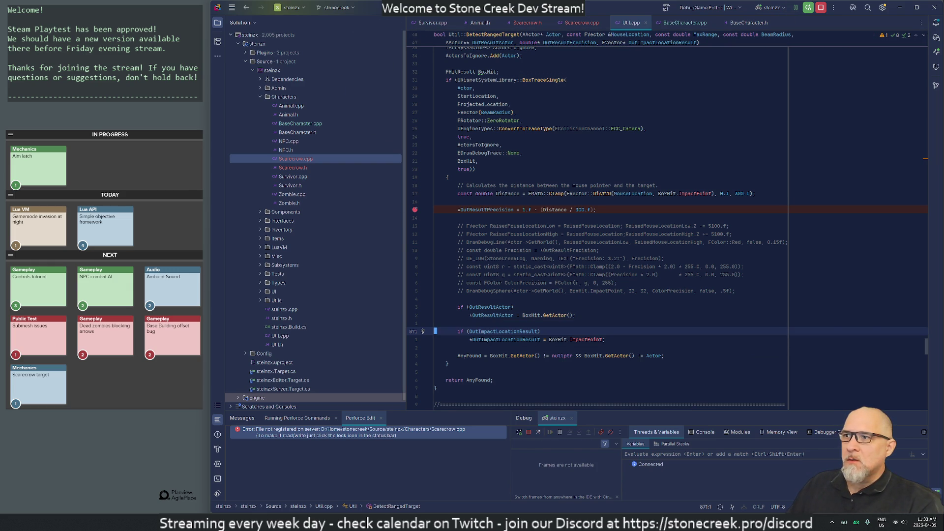
key("alt+Tab")
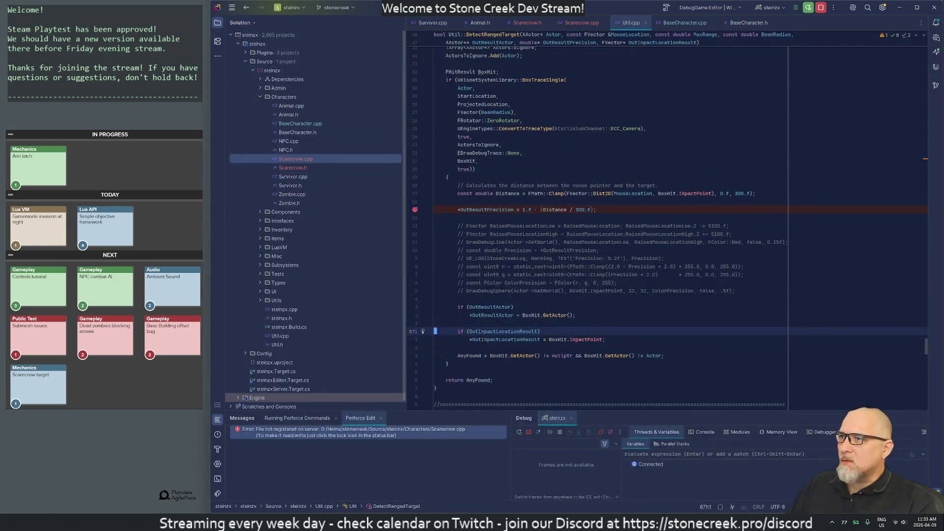
key("alt+Tab")
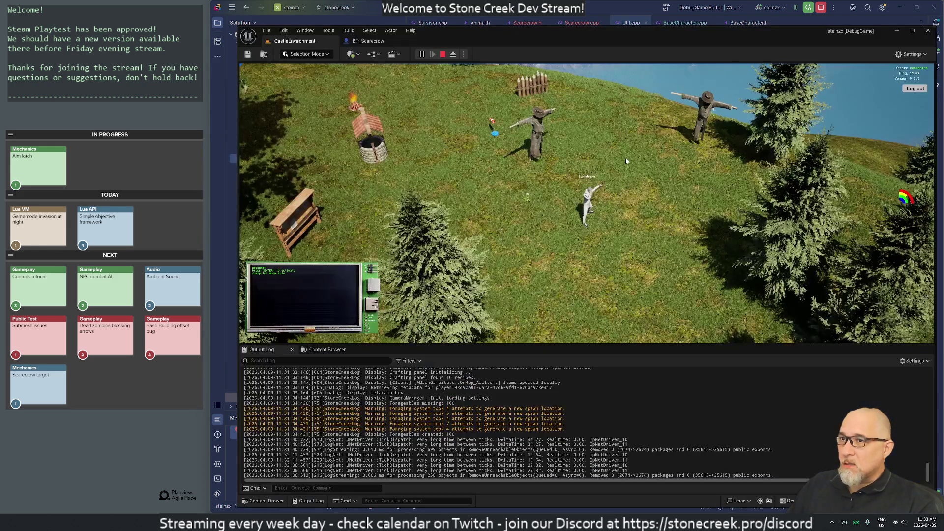
Stop the play session and add the Outliner 1 panel from the Window menu
left_click(443, 54)
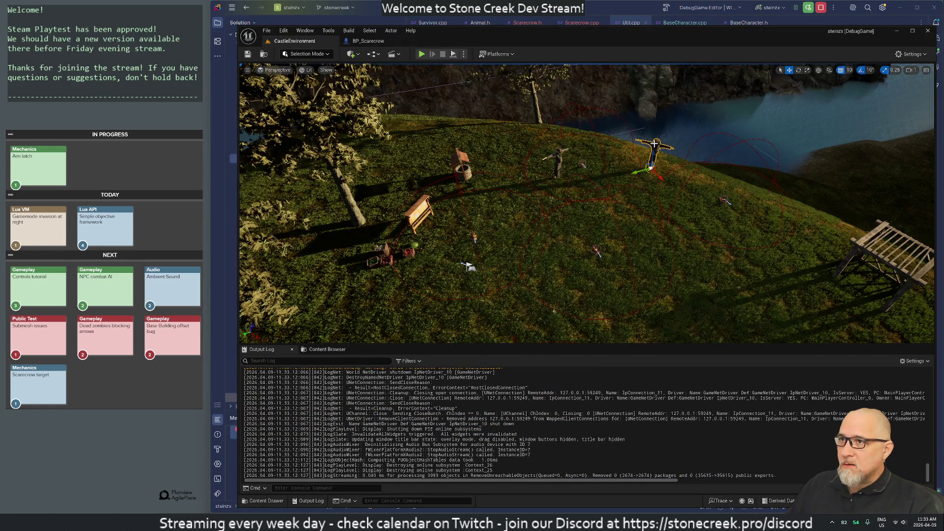
right_click(656, 146)
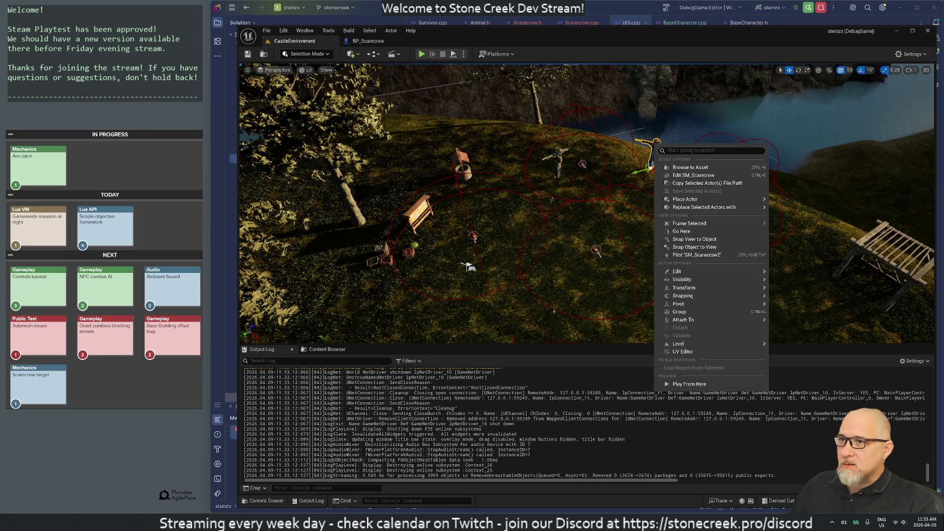
left_click(305, 31)
left_click(305, 31)
mouse_move(325, 89)
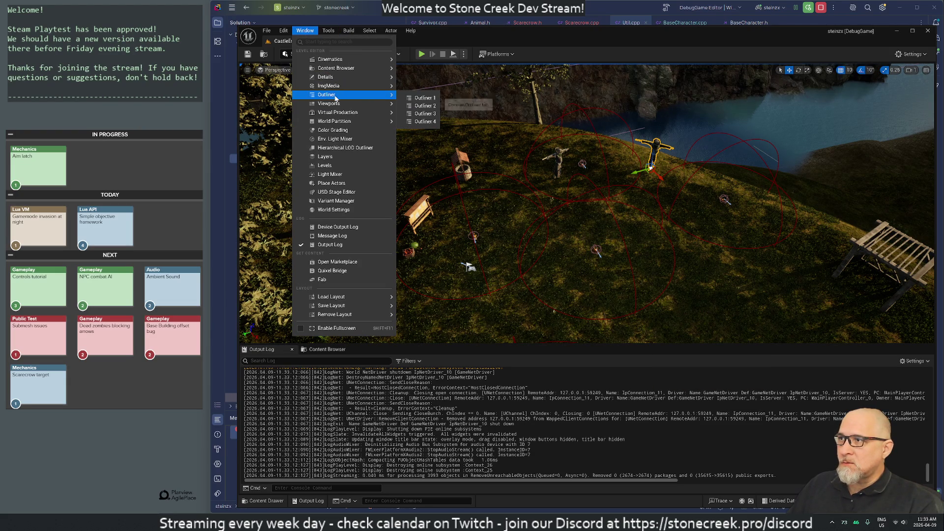
left_click(424, 98)
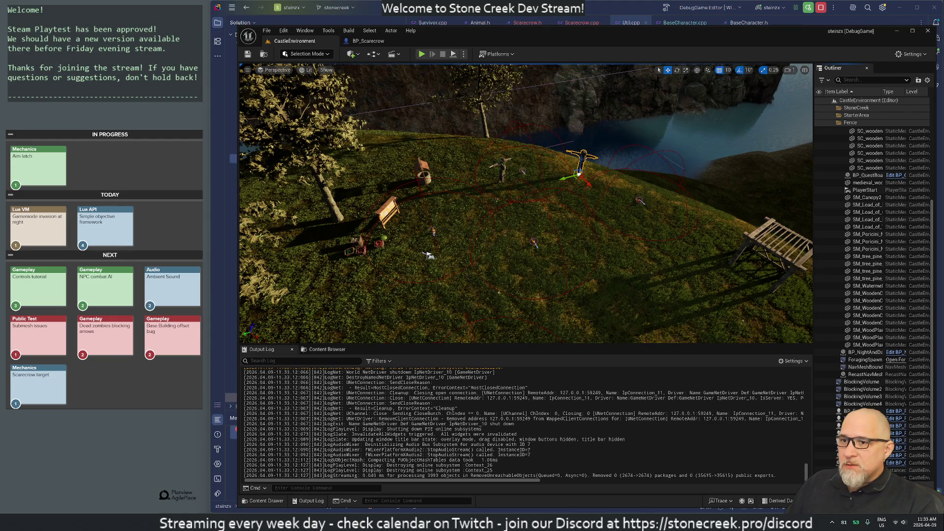
Select the placed scarecrow actor in the Outliner and delete it from the level
left_click(584, 159)
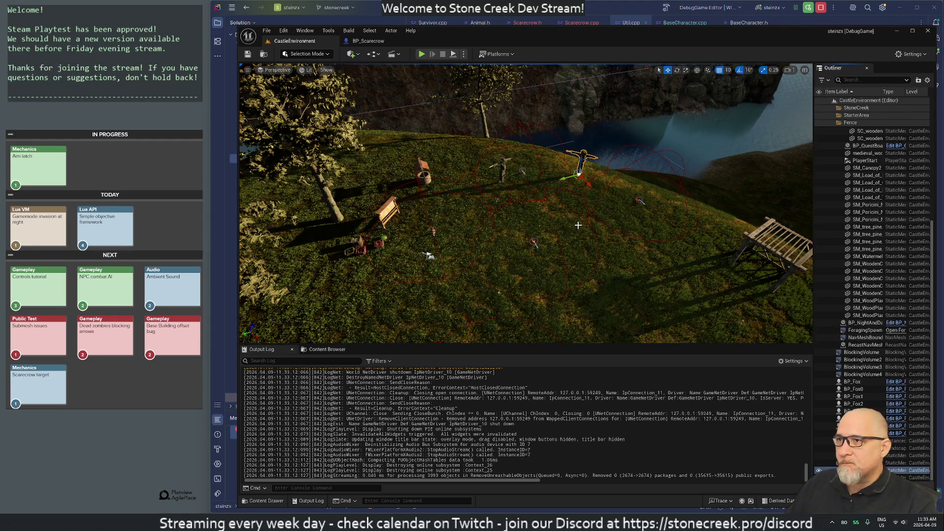
key("Delete")
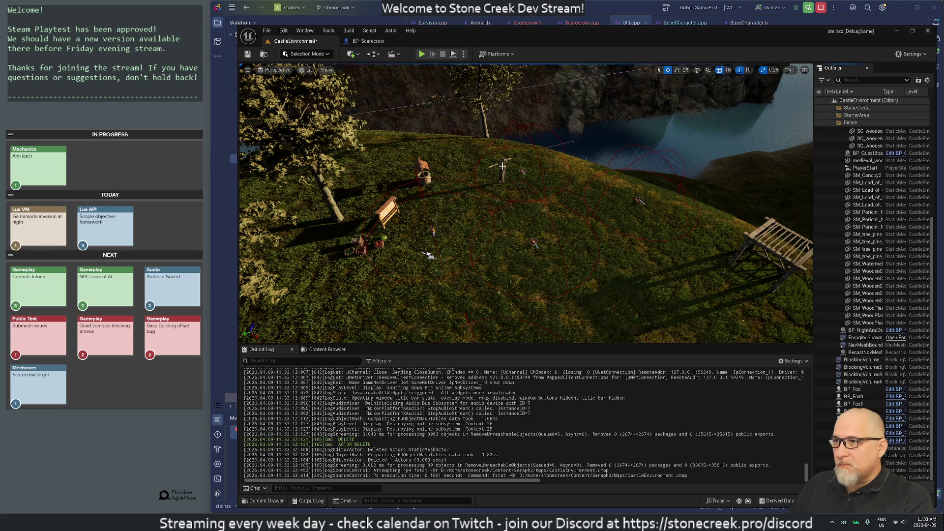
key("ctrl+z")
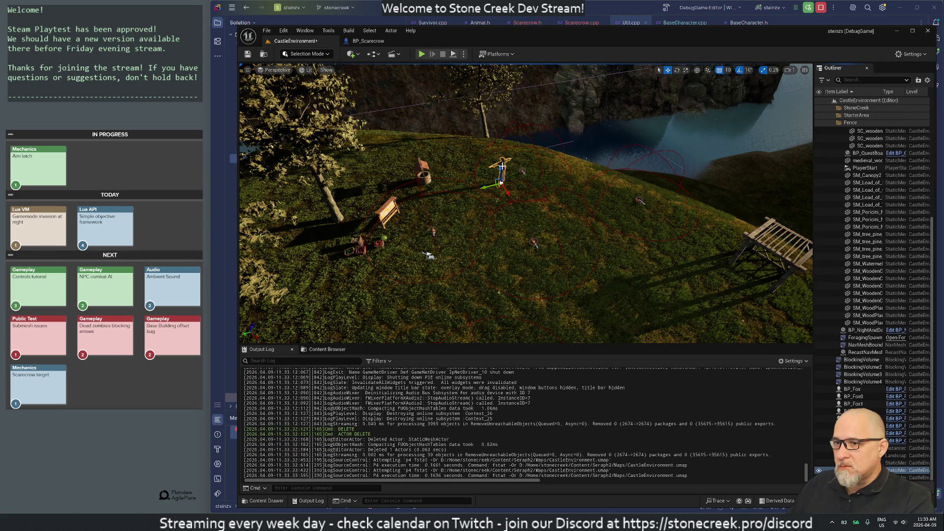
key("Delete")
Place BP_Scarecrow on the hillside, rotate its yaw about 60°, save the level and start Play
left_click(329, 349)
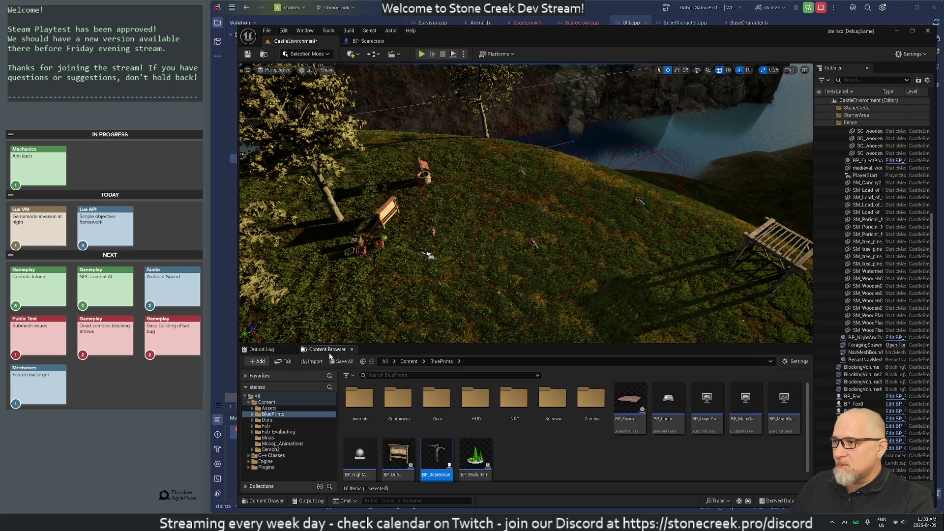
left_click_drag(437, 454, 561, 188)
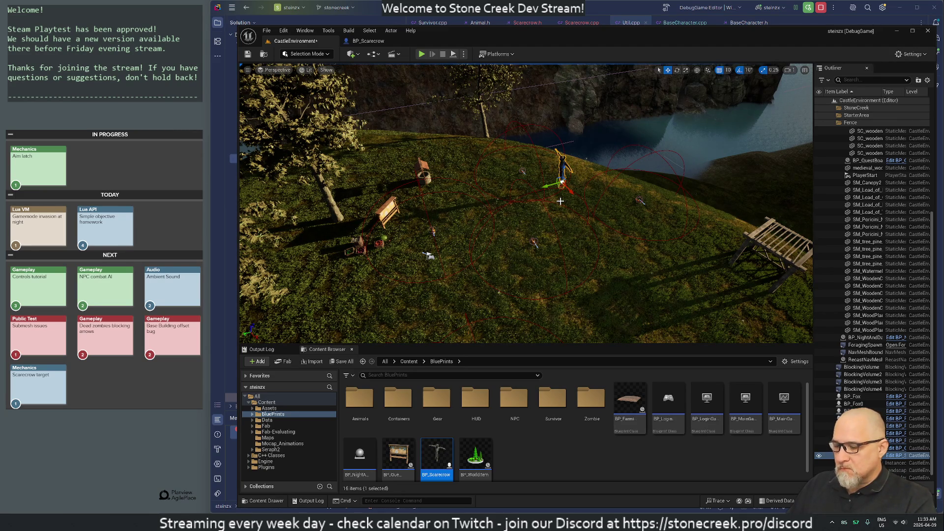
key("e")
left_click_drag(560, 201, 590, 187)
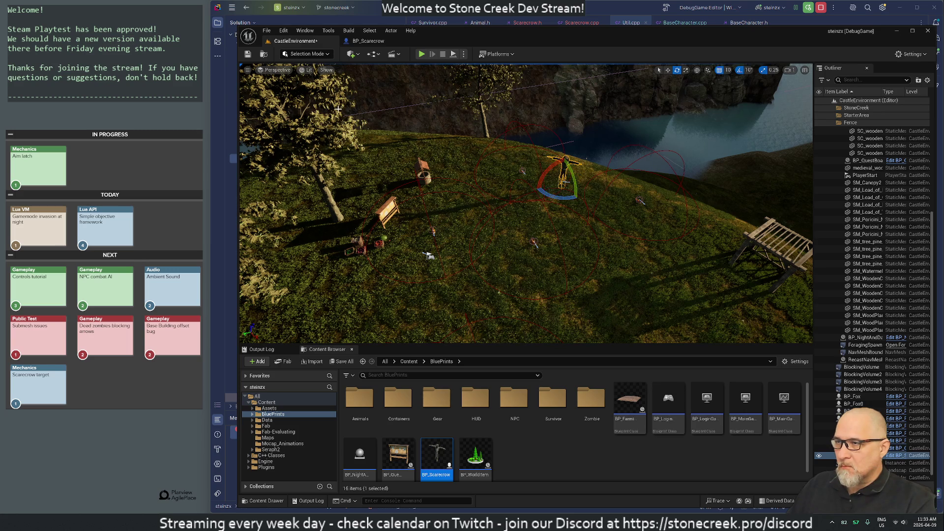
left_click(248, 55)
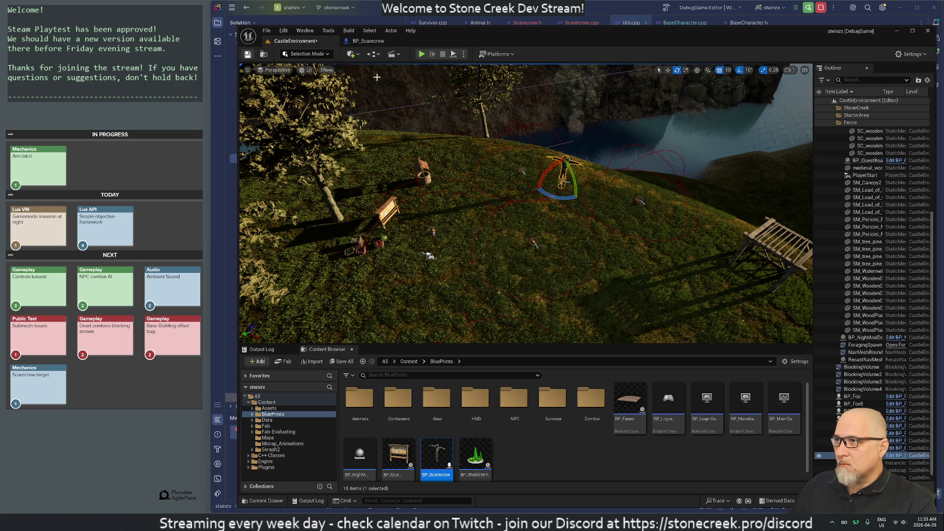
key("alt+p")
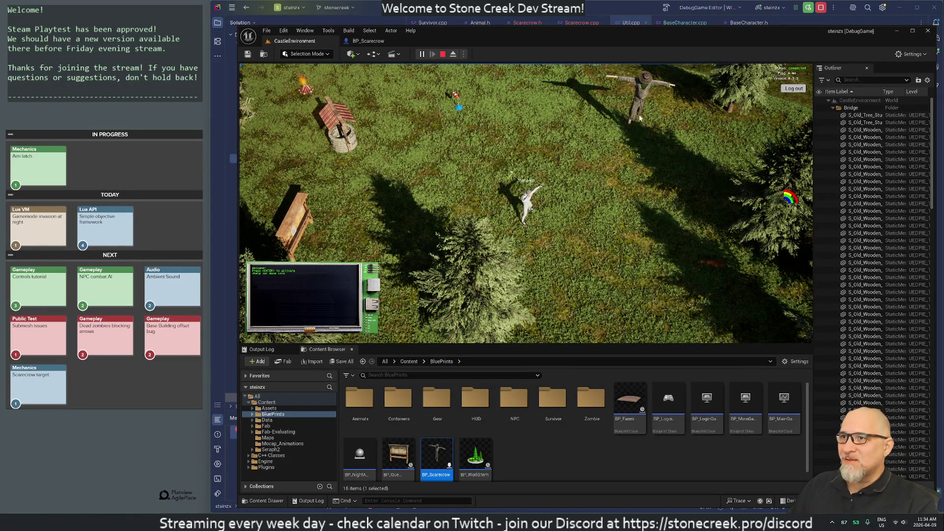
Walk the player near the new scarecrow to see it highlight green, then stop play
key("s")
scroll(565, 195, "down", 5)
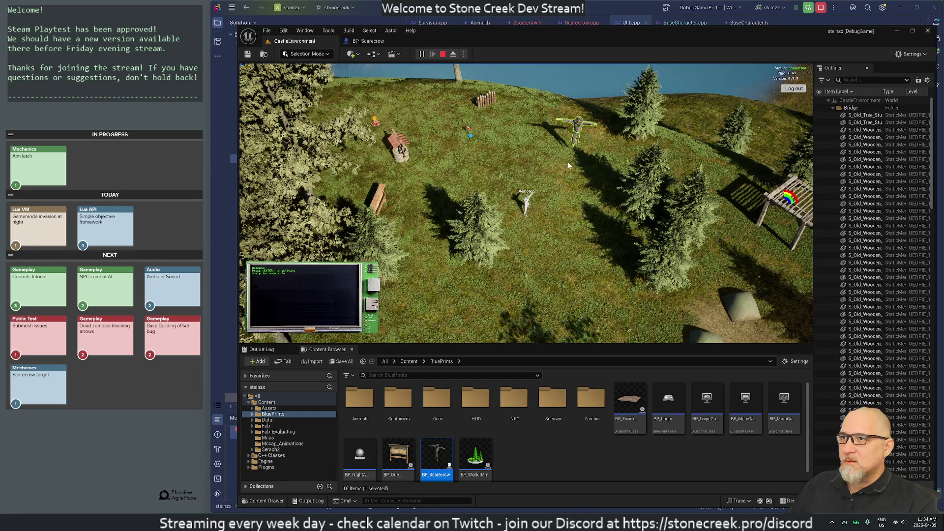
left_click_drag(573, 146, 539, 173)
scroll(457, 241, "up", 3)
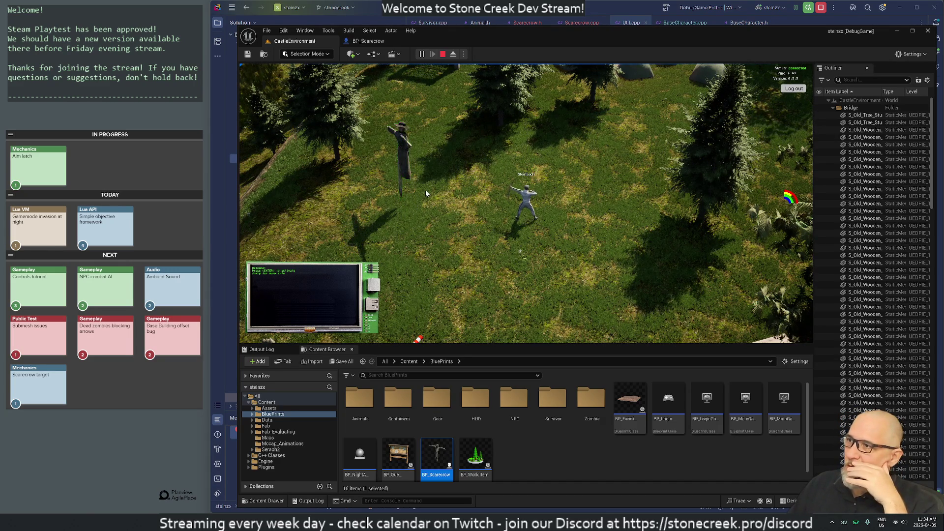
left_click(443, 54)
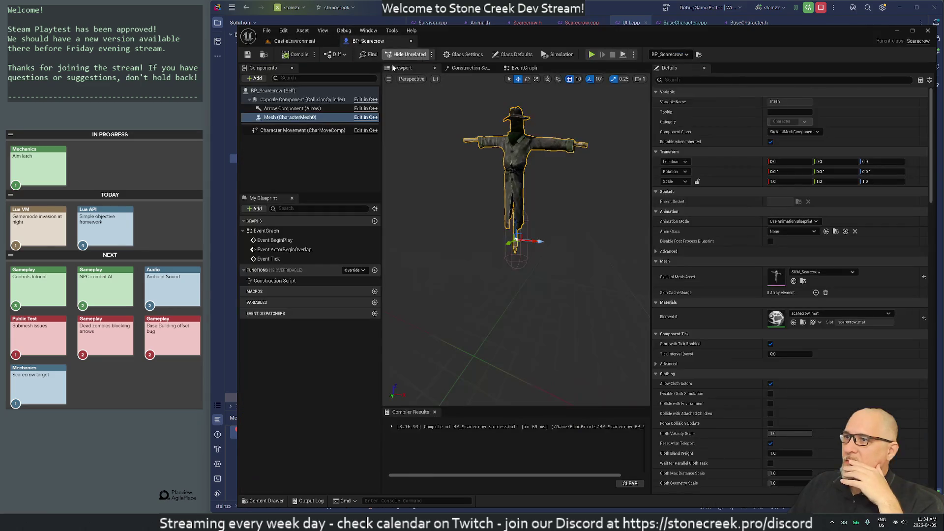
Uncheck Hidden in Game on the Capsule Component, compile and save, then browse to SKM_Scarecrow
left_click(512, 261)
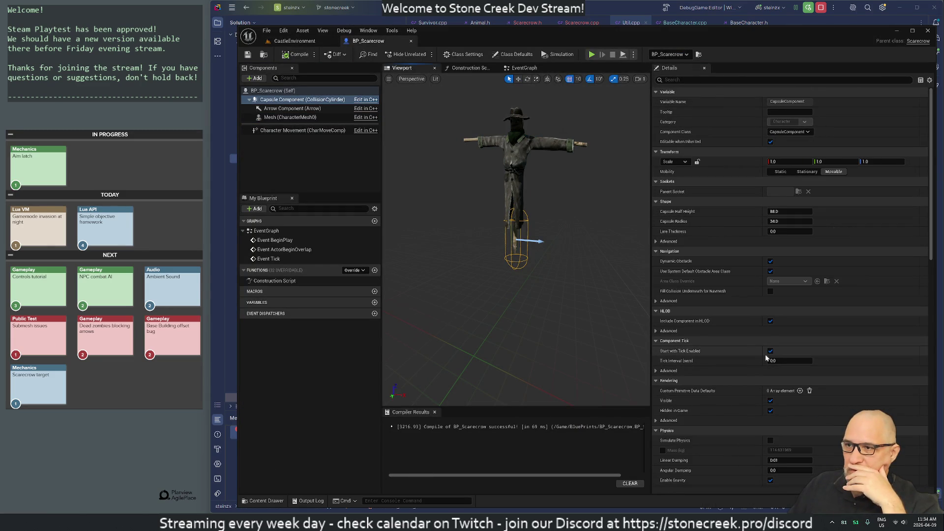
left_click(770, 410)
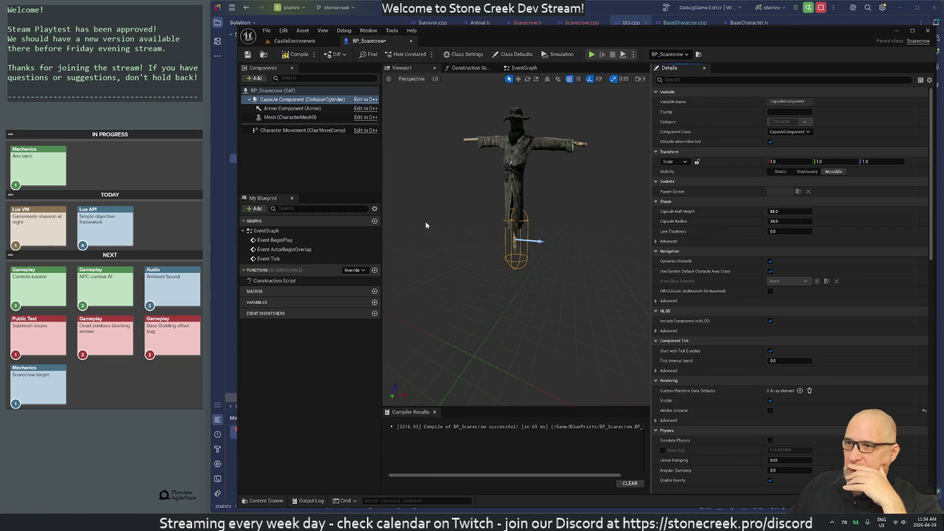
left_click(296, 54)
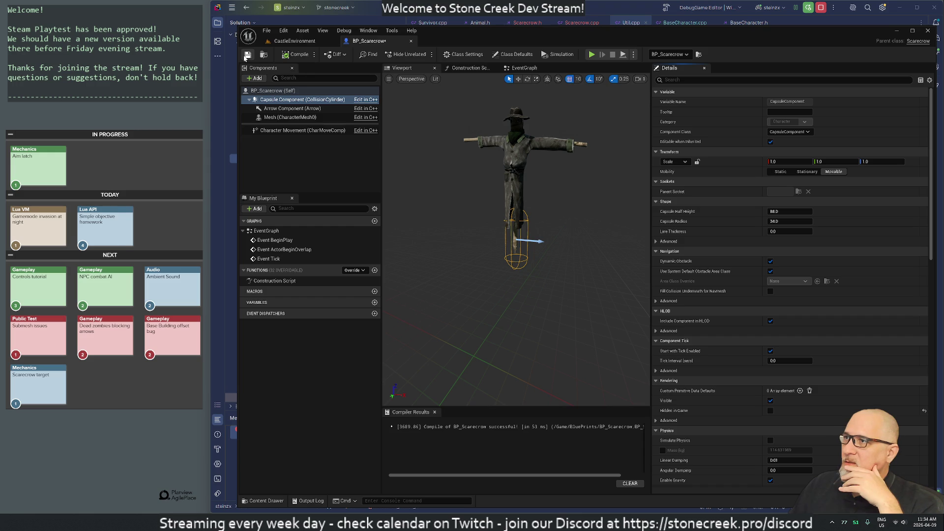
key("ctrl+s")
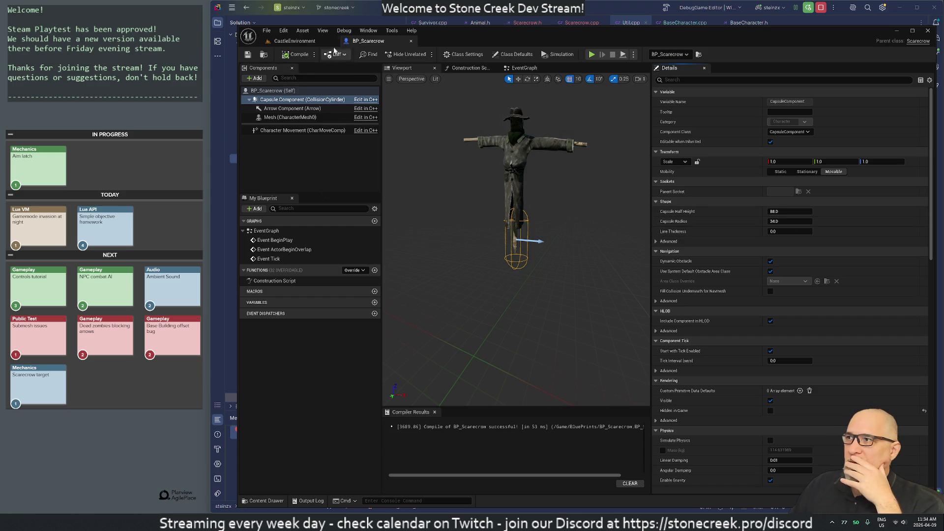
left_click(518, 155)
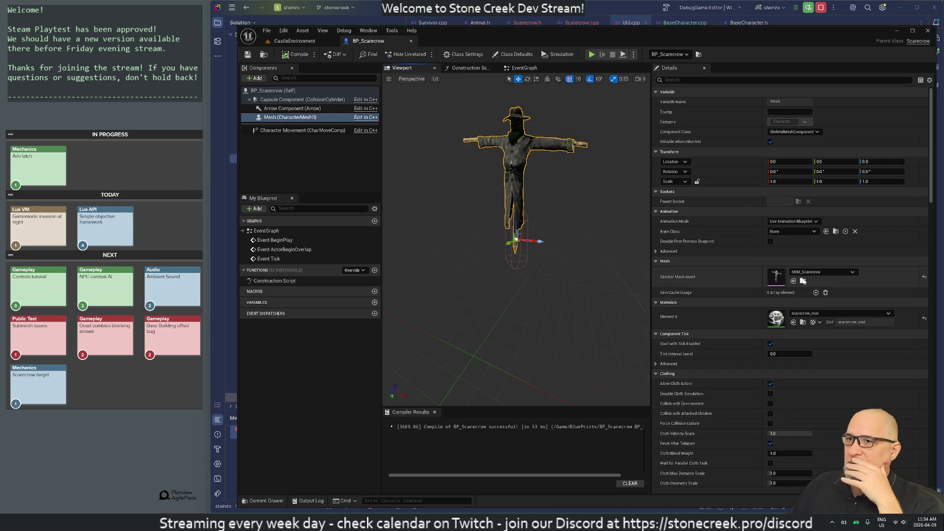
left_click(803, 281)
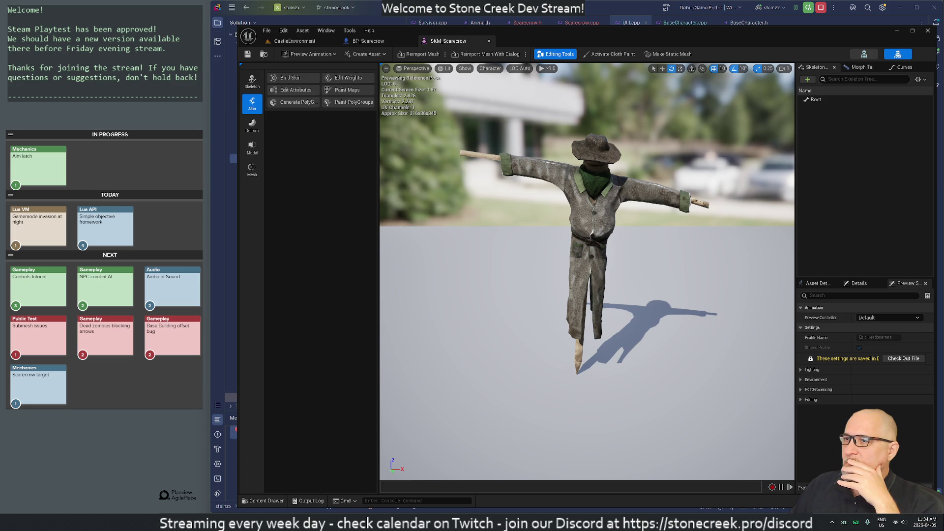
Select and zoom to the scarecrow in the preview, close BP_Scarecrow, and browse the Edit menu
left_click(598, 209)
mouse_move(507, 208)
left_mouse_down()
mouse_move(506, 187)
mouse_move(497, 207)
left_mouse_up()
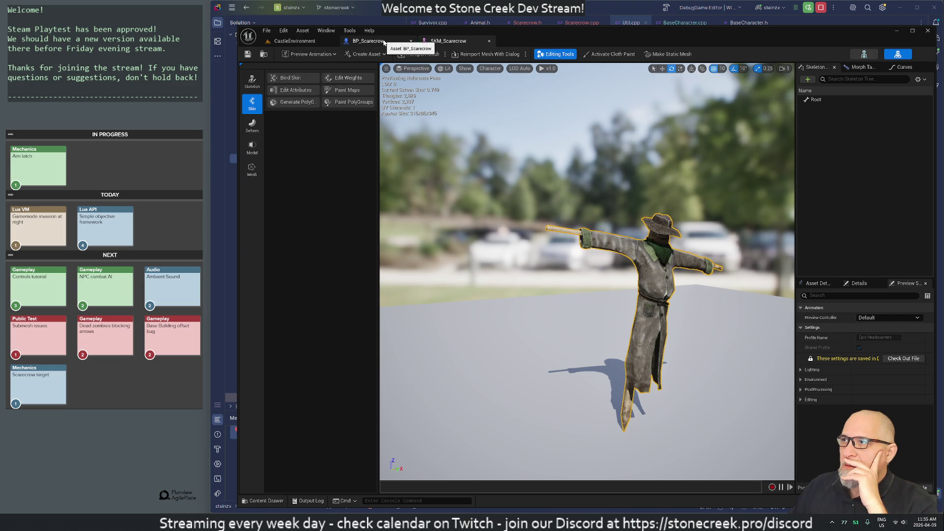
left_click(410, 41)
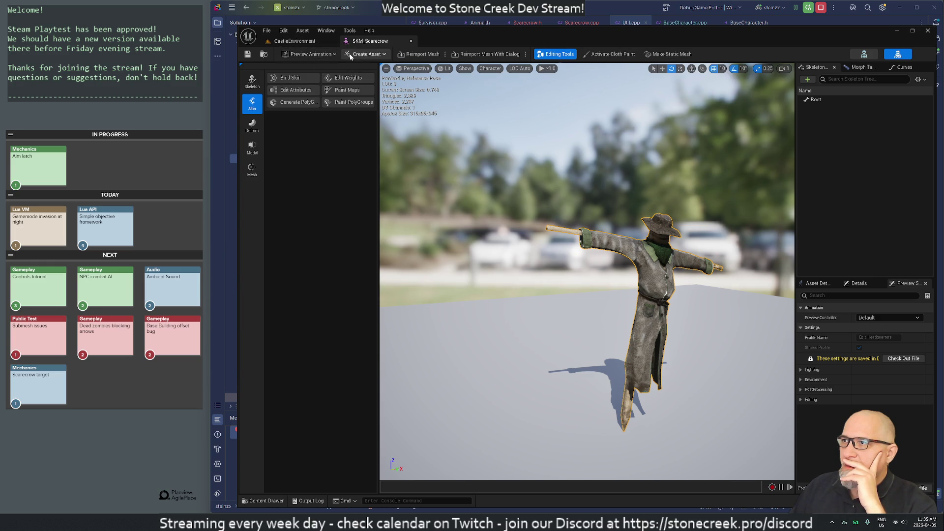
left_click(283, 31)
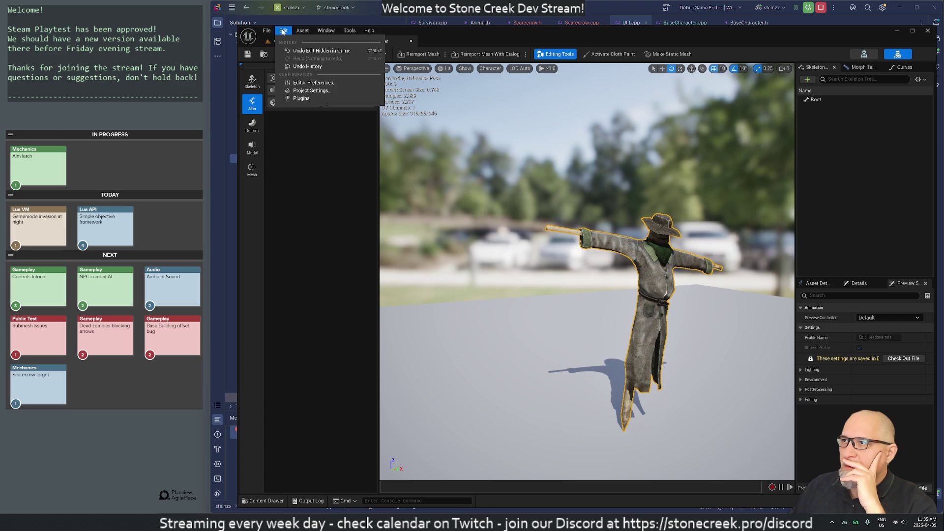
mouse_move(299, 32)
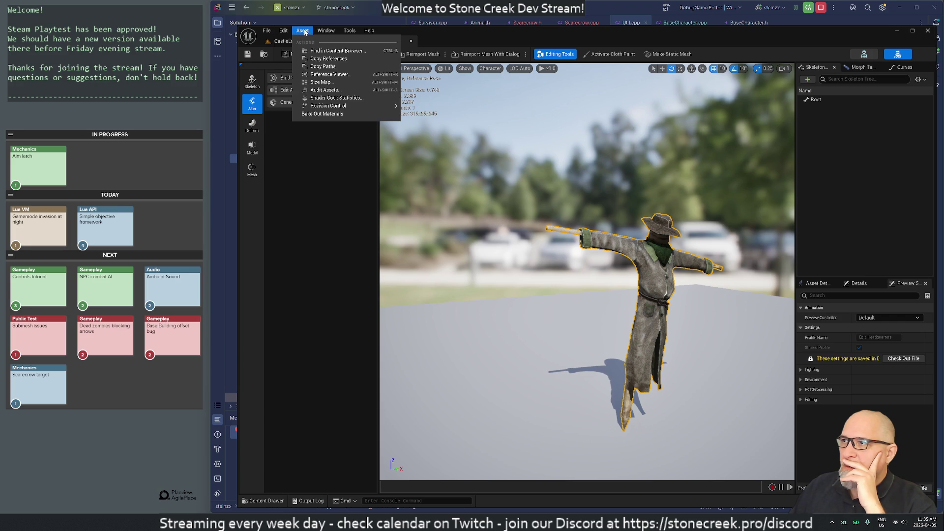
mouse_move(337, 33)
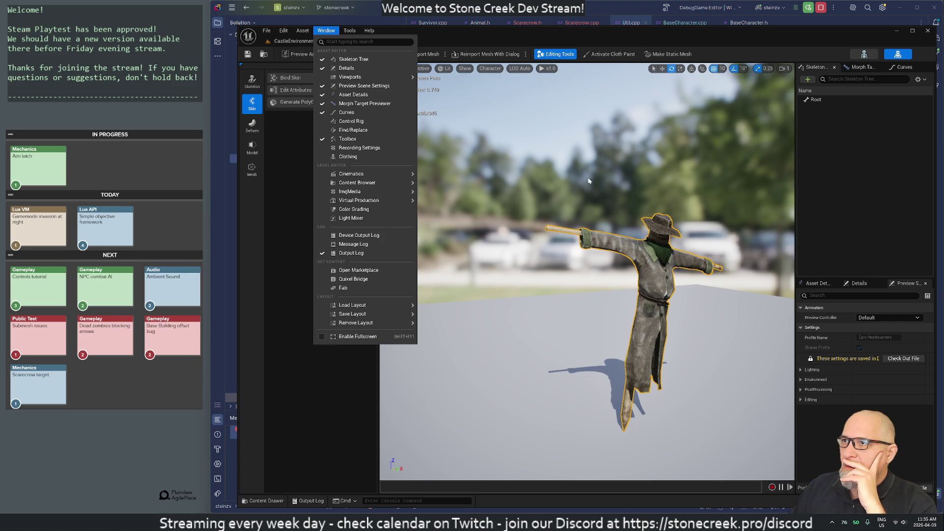
In the preview's Show menu, toggle Collision on and off, and enable Particle Sprites and Anti-aliasing
left_click(512, 37)
left_click(464, 68)
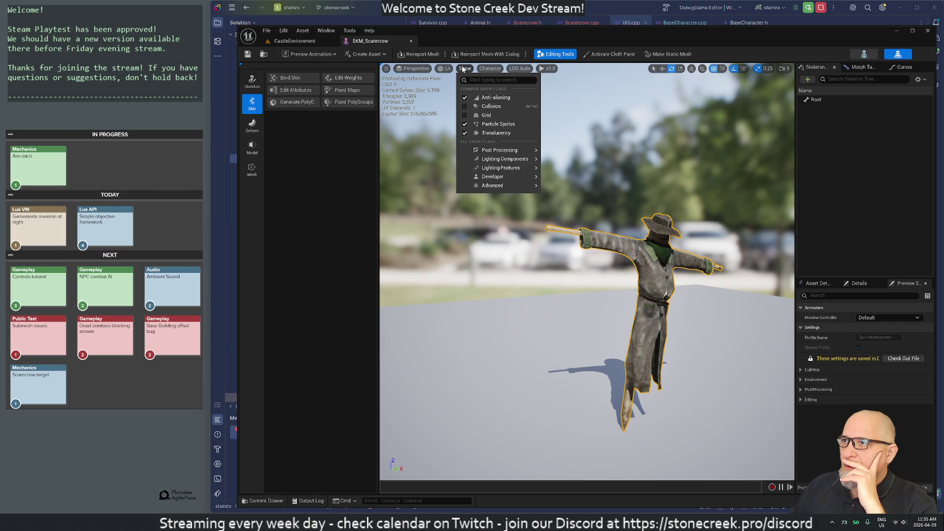
left_click(466, 107)
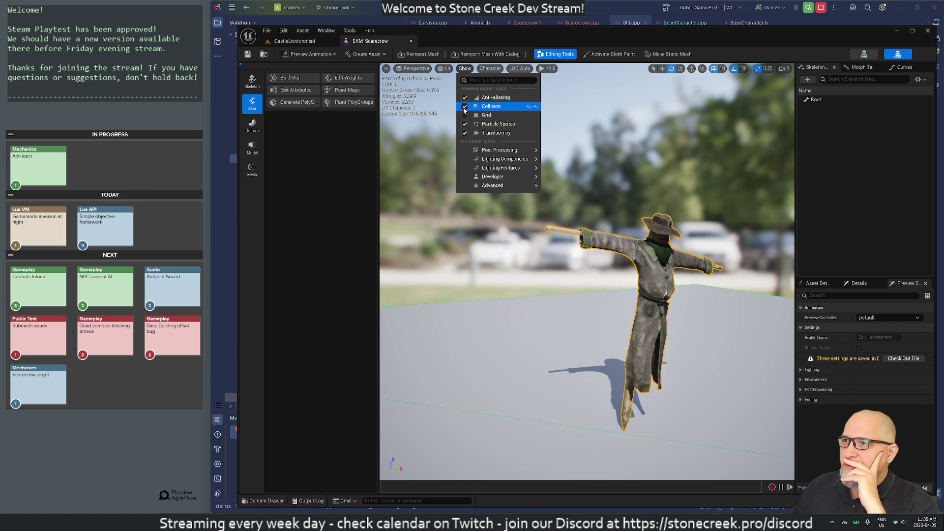
mouse_move(471, 148)
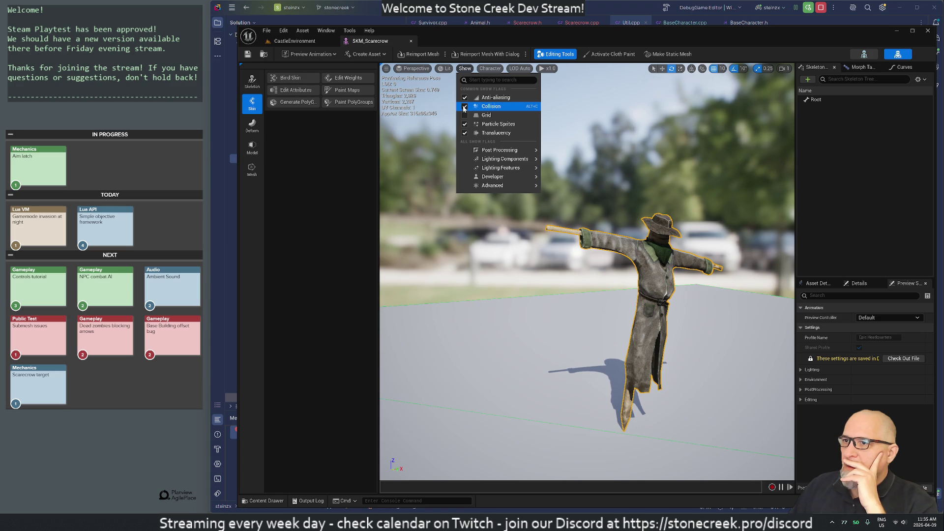
mouse_move(492, 176)
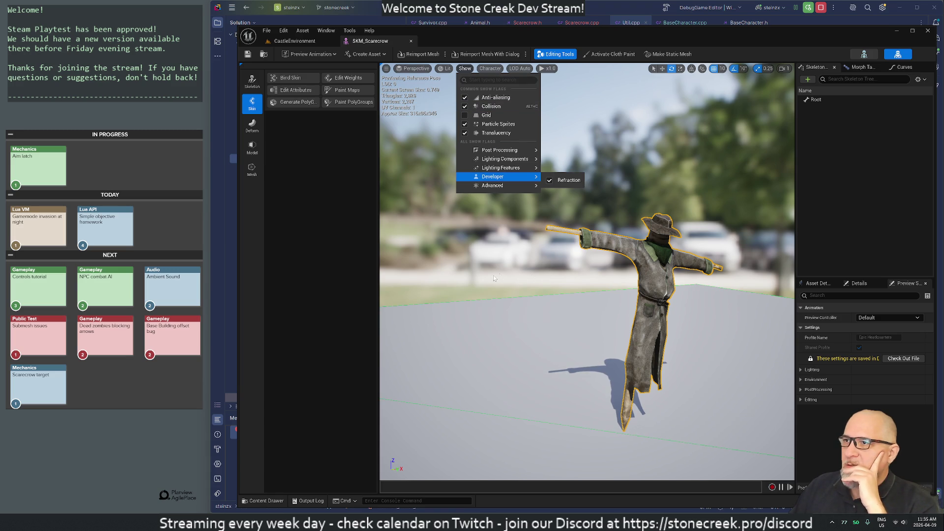
left_click(465, 107)
mouse_move(492, 186)
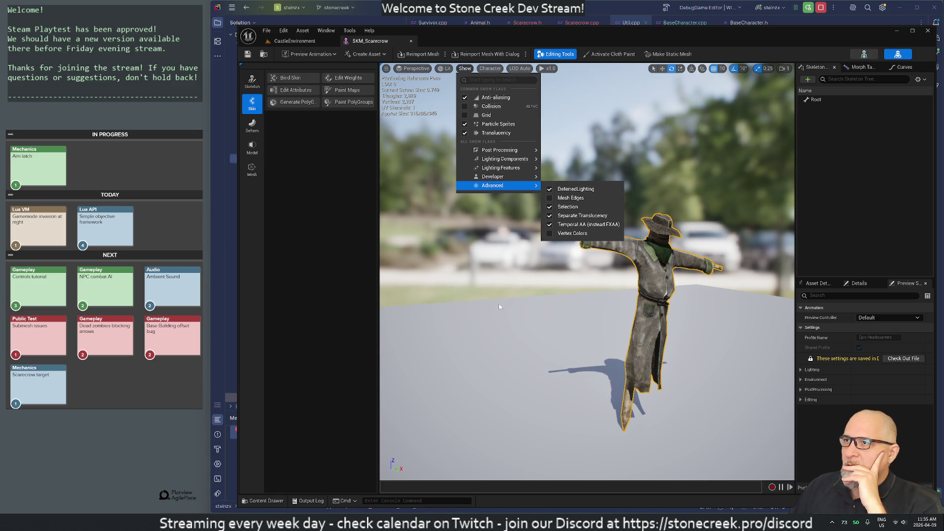
left_click(465, 125)
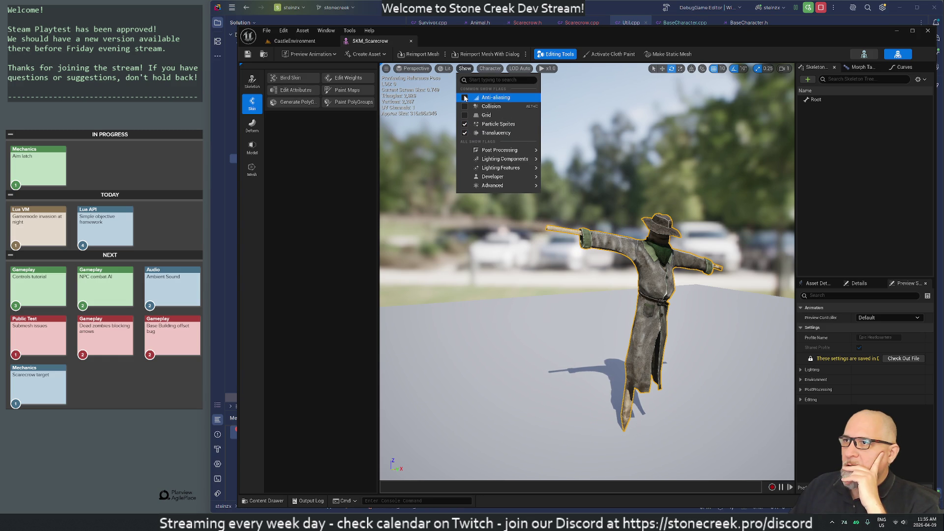
left_click(465, 98)
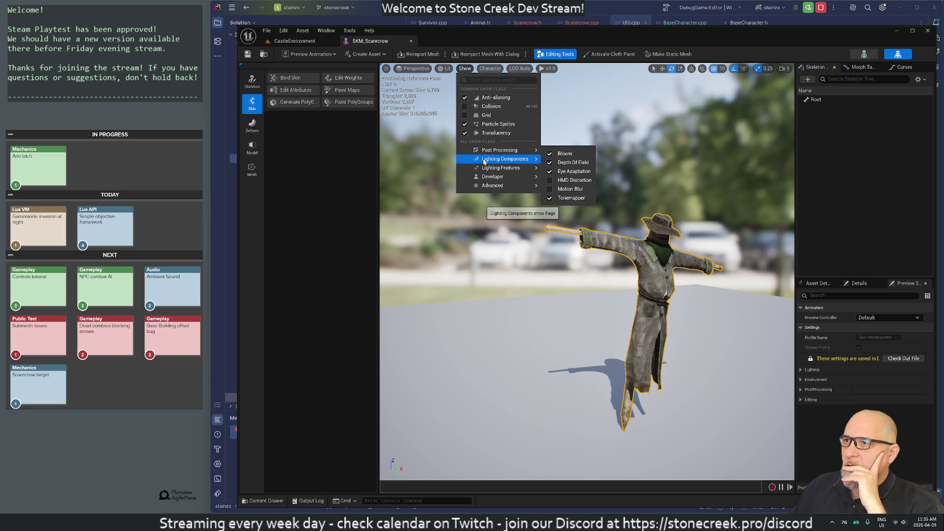
mouse_move(487, 171)
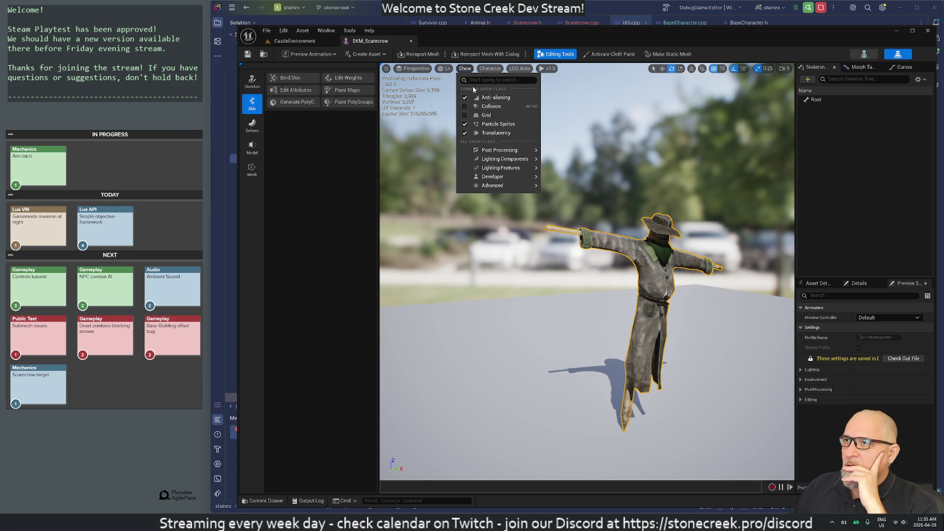
Set the preview view mode to Player Collision and orbit to look for collision geometry
left_click(446, 68)
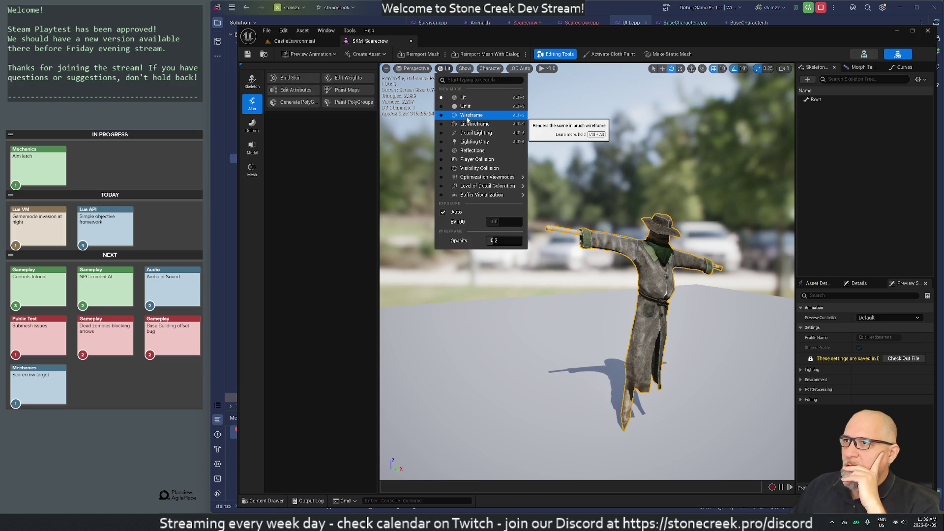
left_click(475, 159)
mouse_move(510, 195)
left_mouse_down()
mouse_move(510, 167)
mouse_move(509, 198)
left_mouse_up()
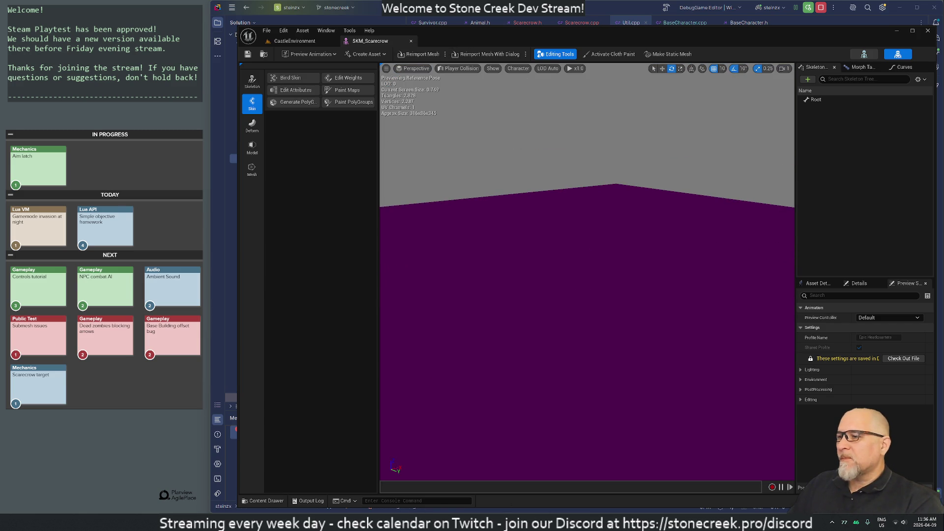
Ask Claude why the converted scarecrow skeletal mesh has no collision, then go back to CastleEnvironment
left_click(504, 522)
left_click(491, 374)
type("I converted to a ske")
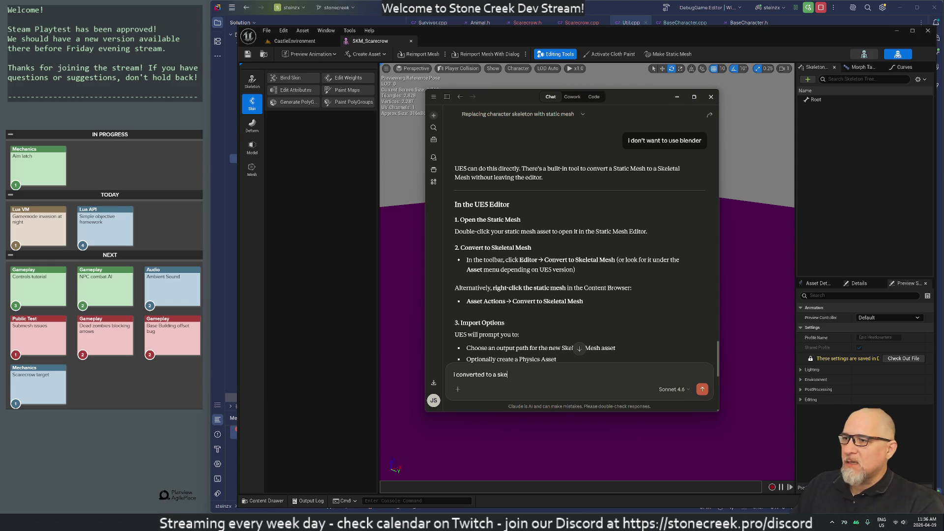
type("n me")
type("it doesn't have a collision")
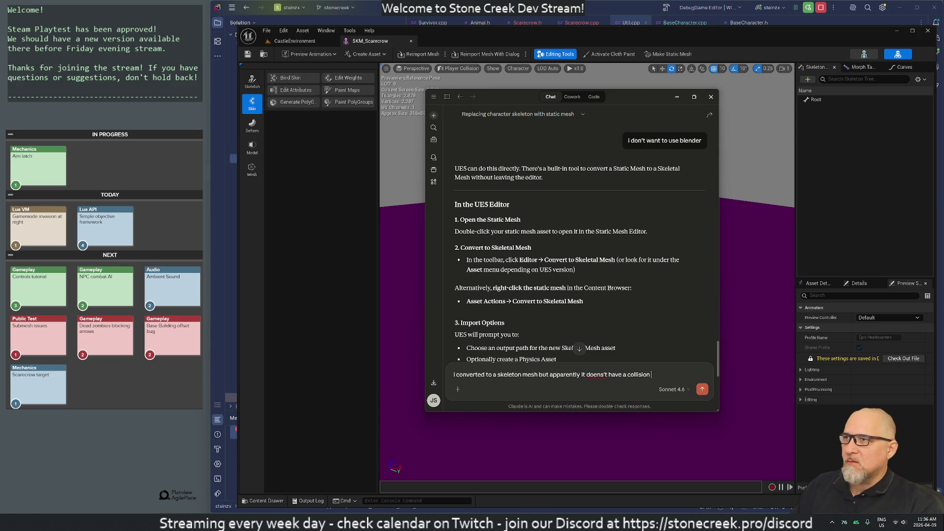
type("rou")
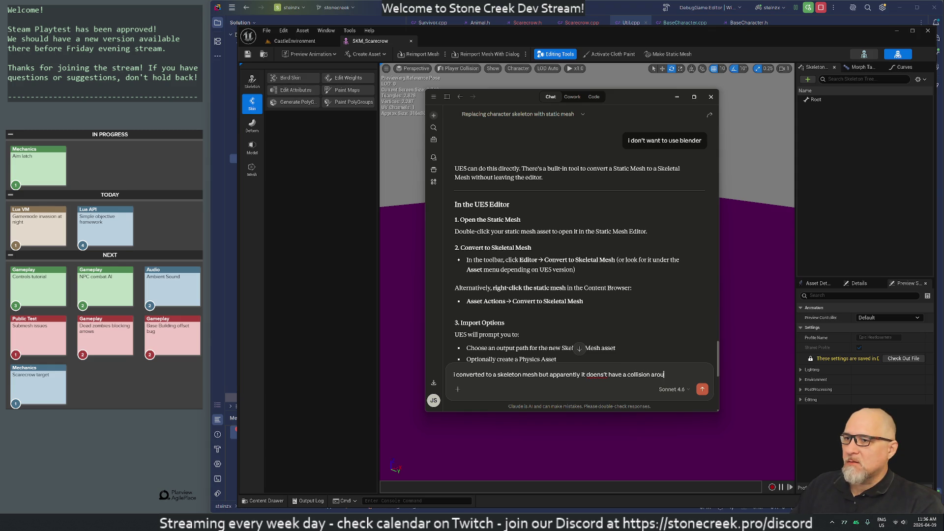
key("BackSpace")
key("BackSpace")
key("BackSpace")
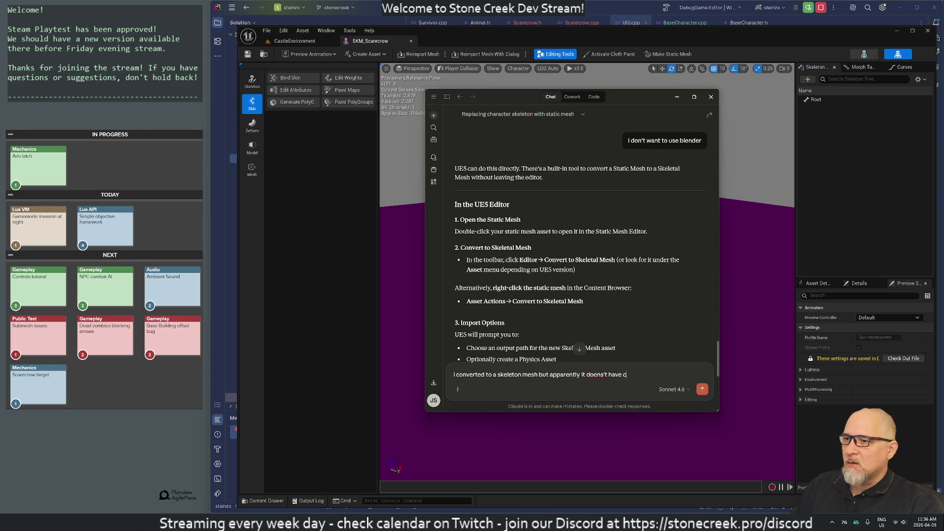
key("Return")
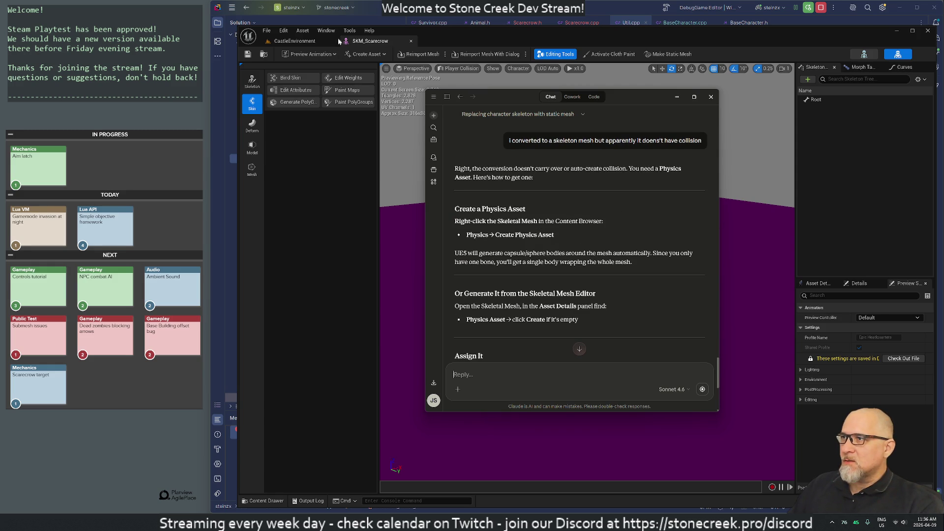
left_click(295, 41)
mouse_move(606, 398)
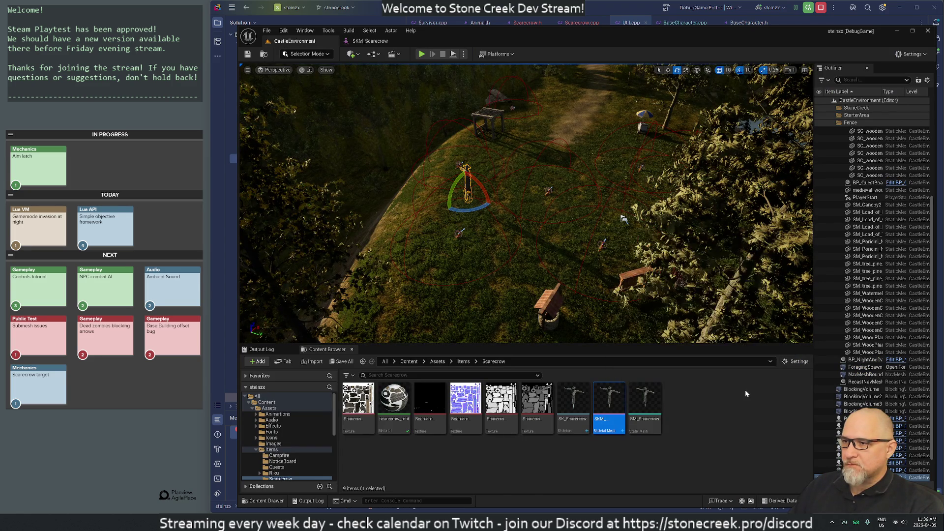
From SKM_Scarecrow's context menu, choose Create > Physics Asset > Create to open the New Physics Asset dialog
right_click(609, 399)
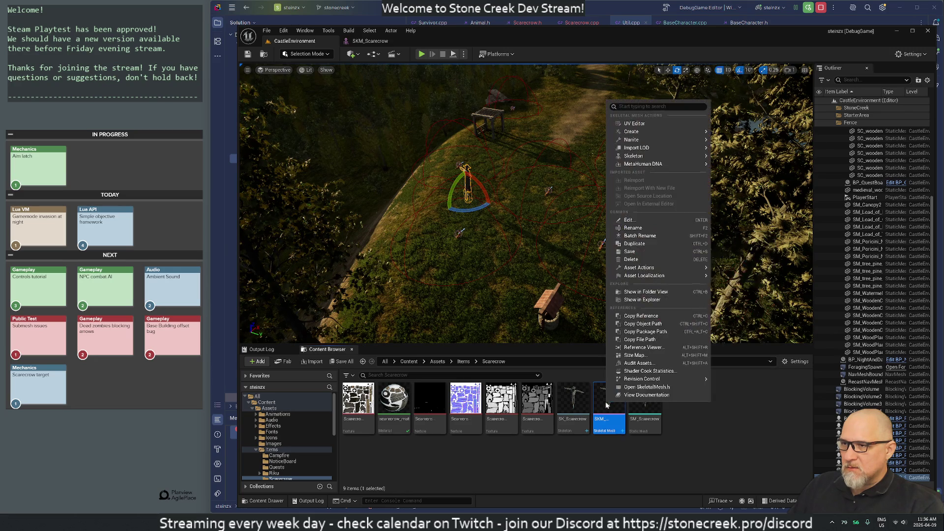
mouse_move(633, 156)
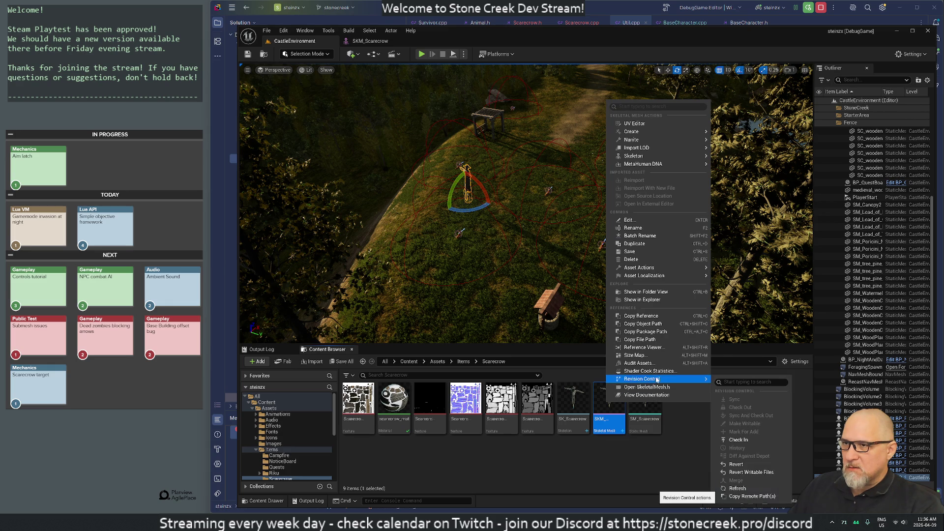
key("alt+Tab")
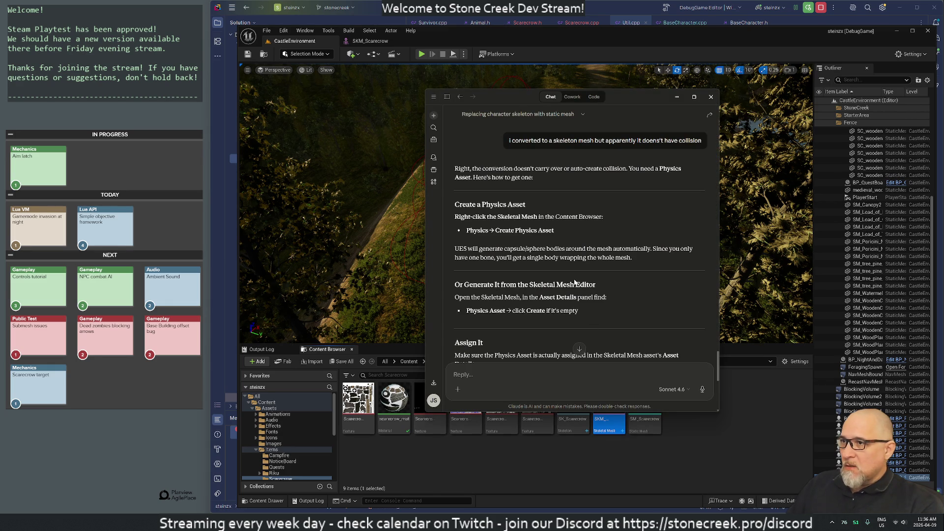
key("alt+Tab")
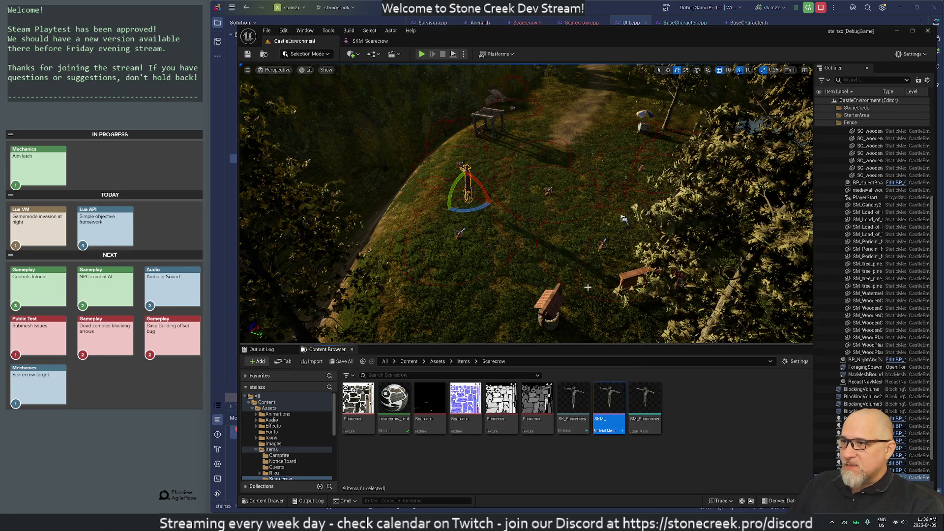
right_click(609, 401)
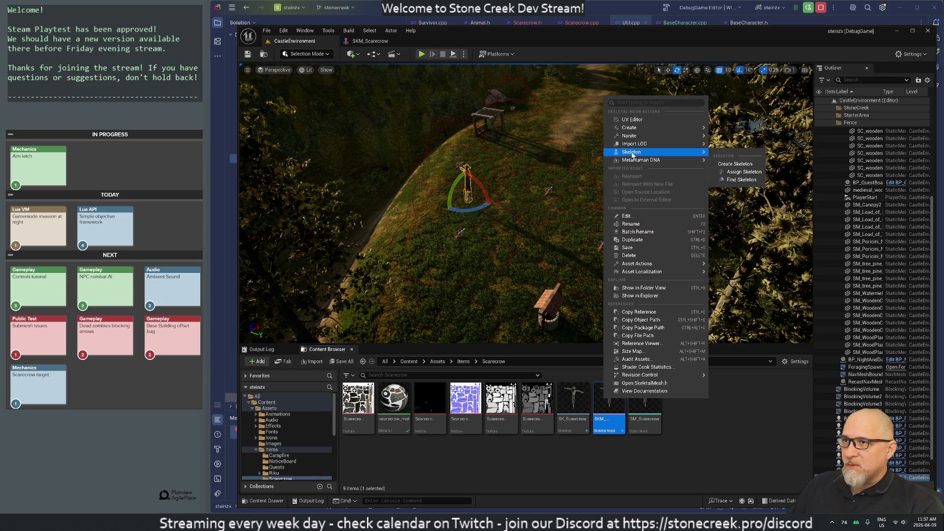
mouse_move(646, 377)
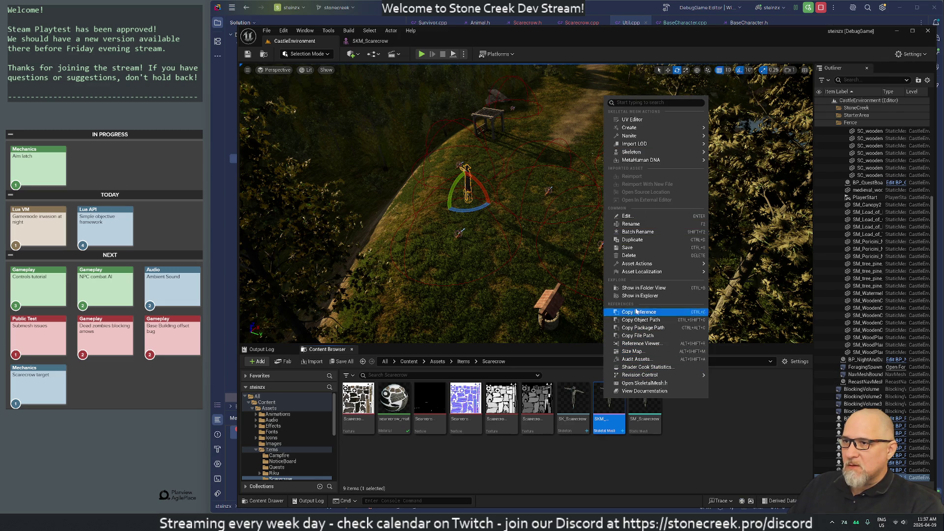
mouse_move(639, 270)
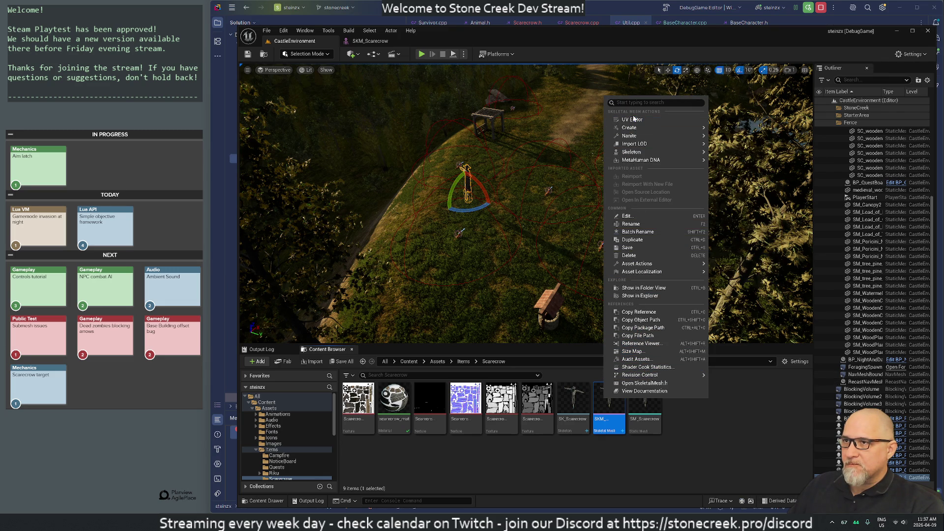
mouse_move(639, 128)
mouse_move(752, 148)
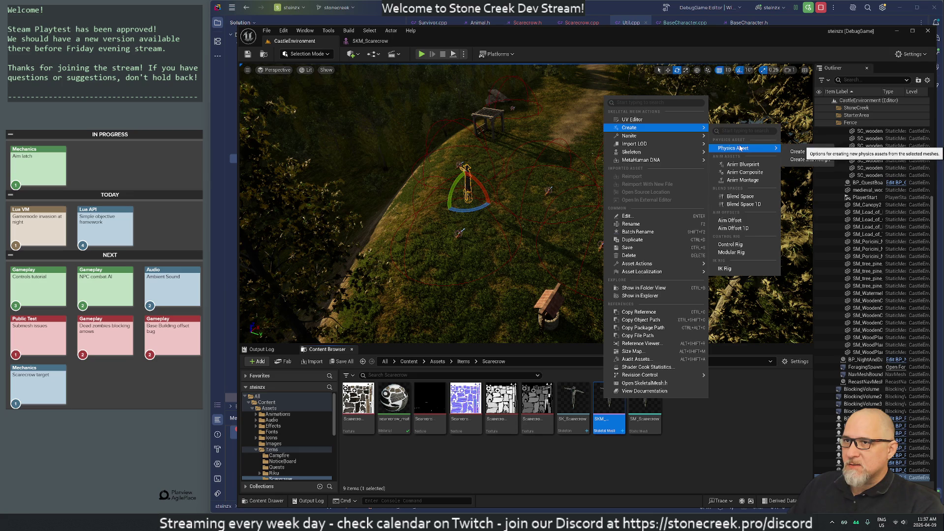
left_click(803, 152)
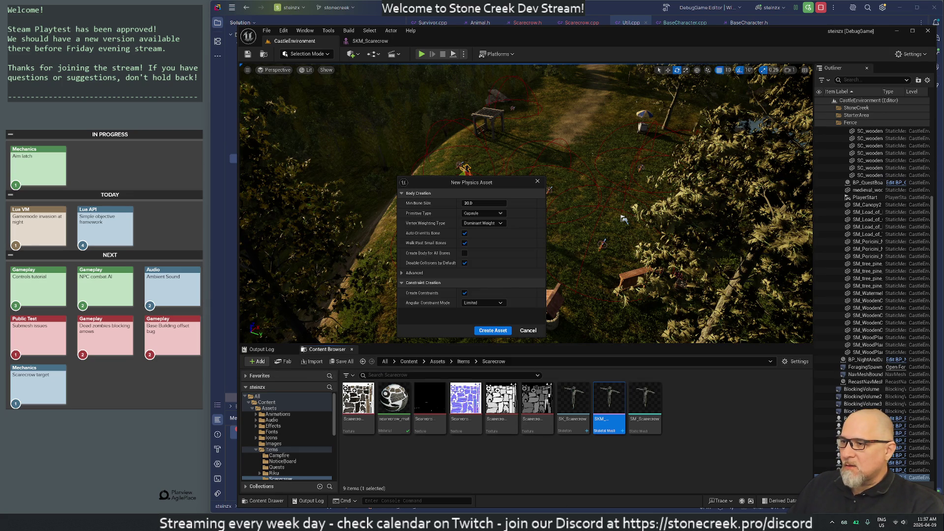
Move Claude's chat aside, review the Capsule primitive settings, and create the scarecrow's physics asset
key("alt+Tab")
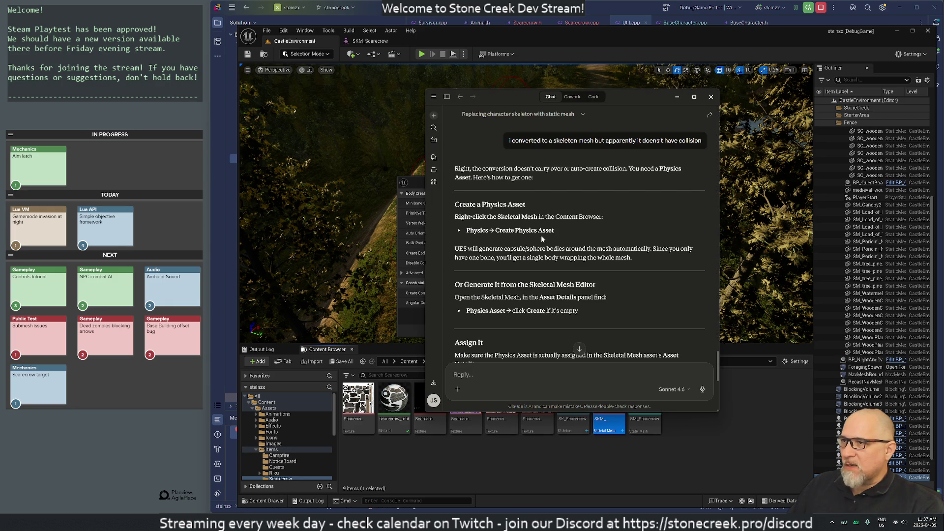
mouse_move(497, 99)
left_mouse_down()
mouse_move(639, 90)
mouse_move(626, 80)
left_mouse_up()
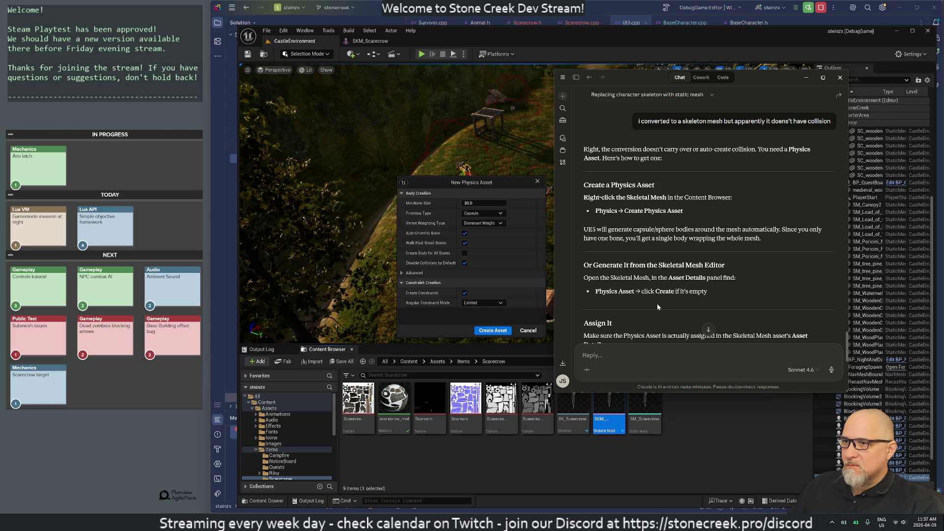
scroll(657, 303, "down", 3)
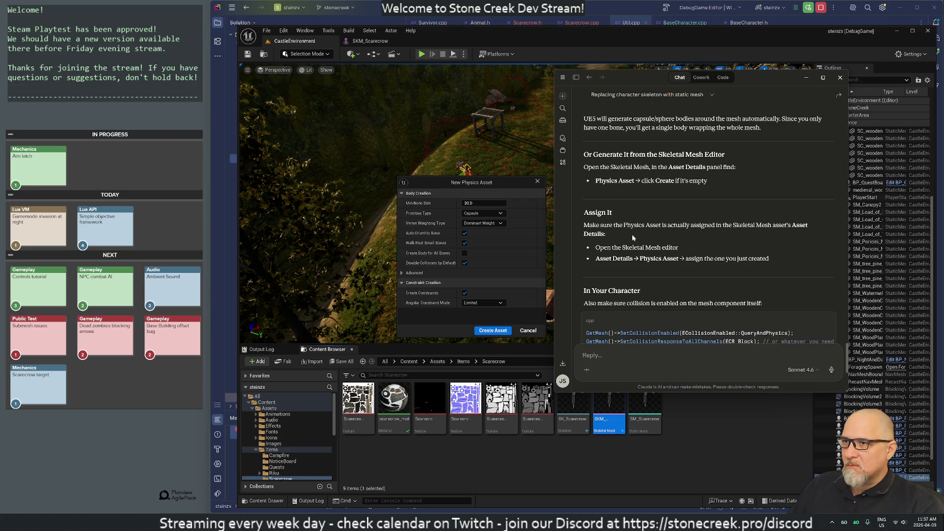
left_click(491, 332)
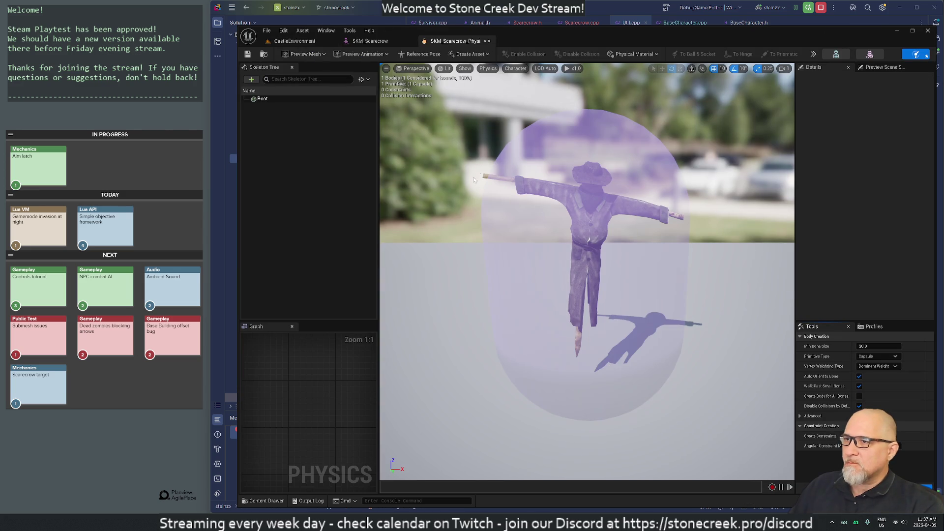
key("alt+Tab")
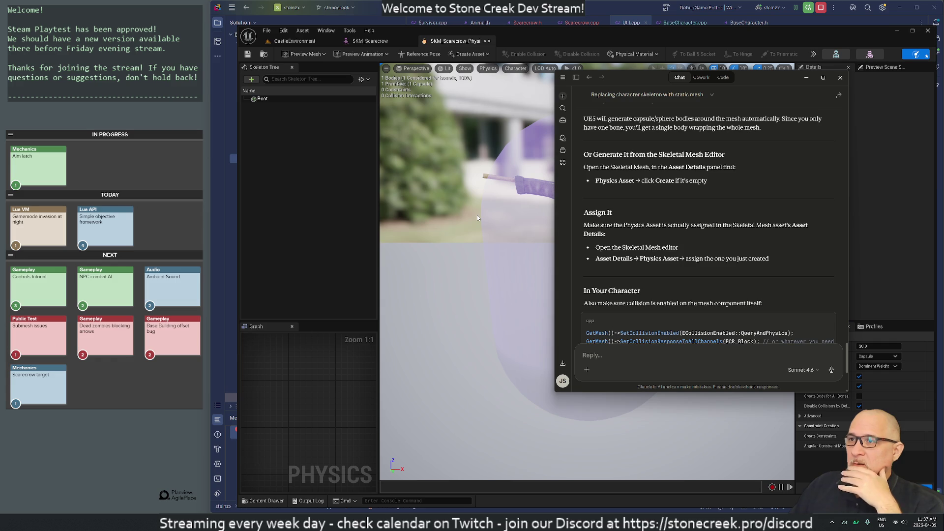
left_click(448, 44)
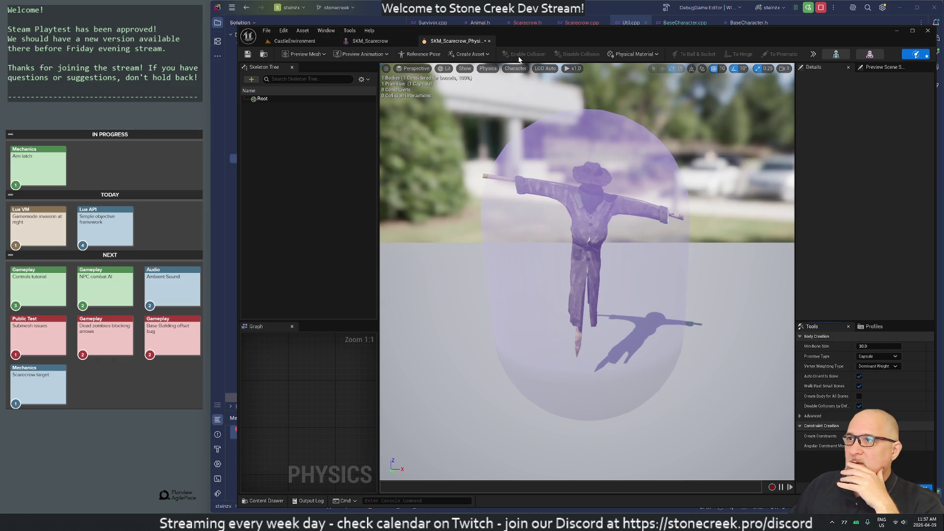
left_click(301, 31)
Select the scarecrow's capsule body and open its Simple Collision Physical Material list
key("alt+Tab")
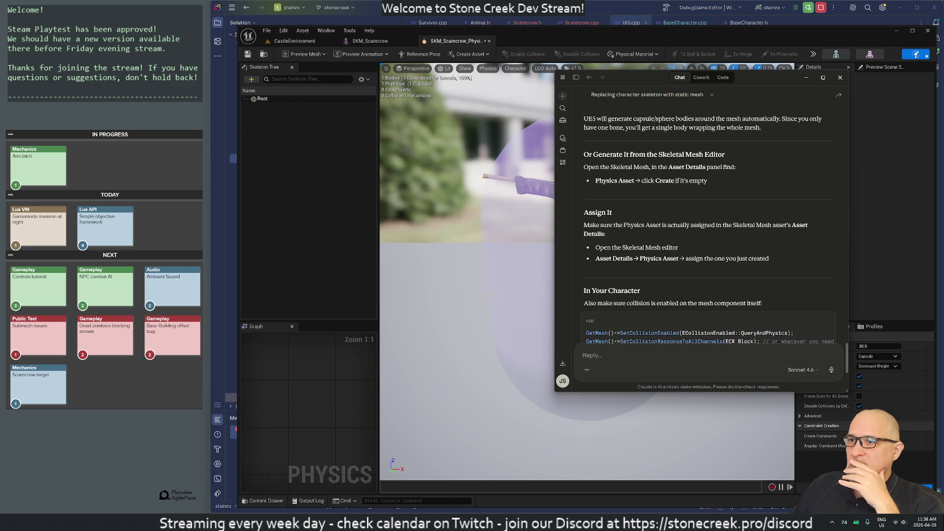
key("alt+Tab")
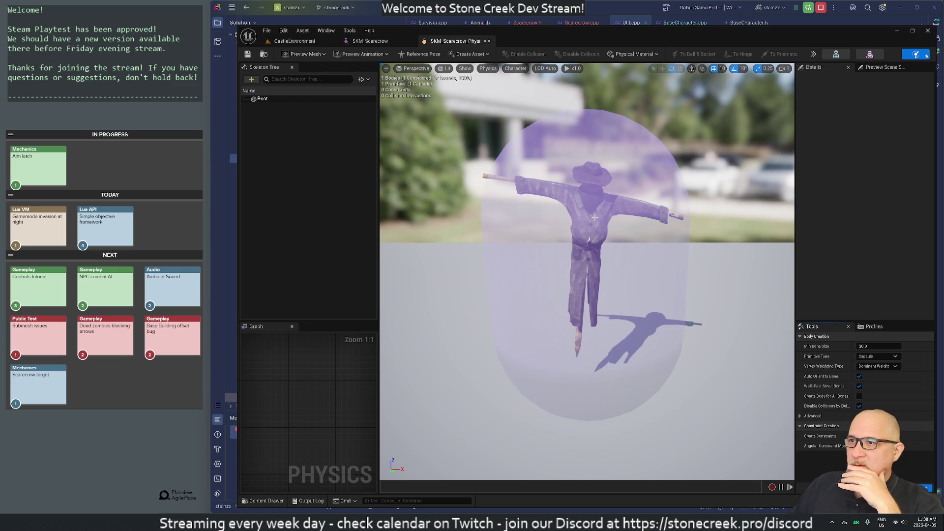
left_click(595, 217)
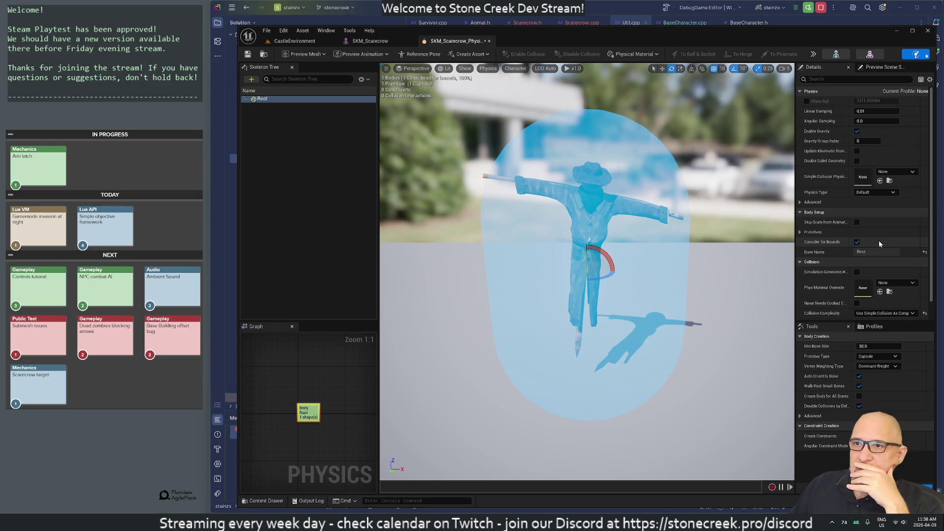
scroll(841, 294, "down", 1)
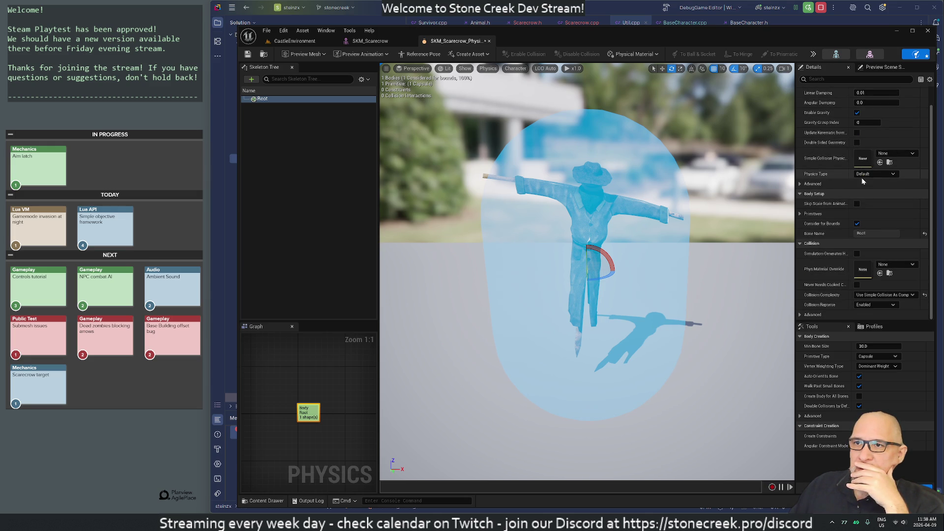
left_click(887, 154)
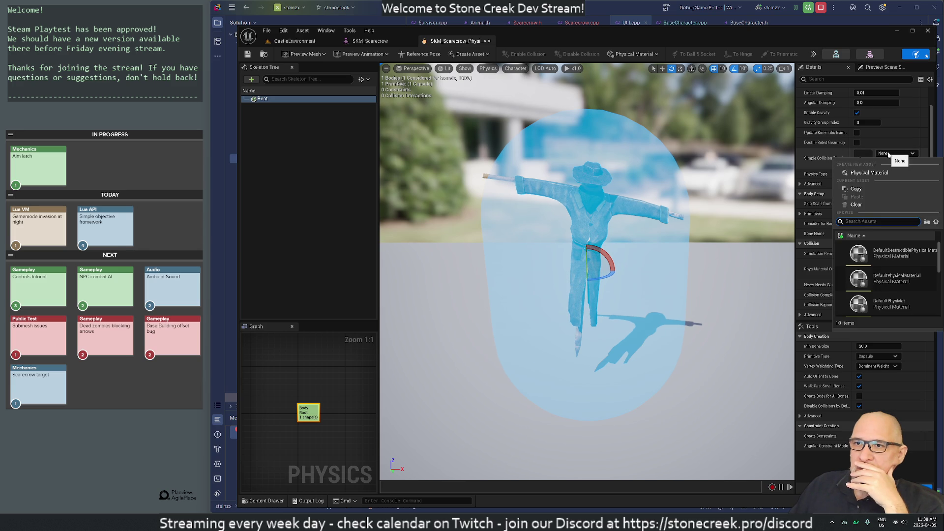
Search the material list for 'scar', clear the search, and return to CastleEnvironment
scroll(907, 295, "down", 3)
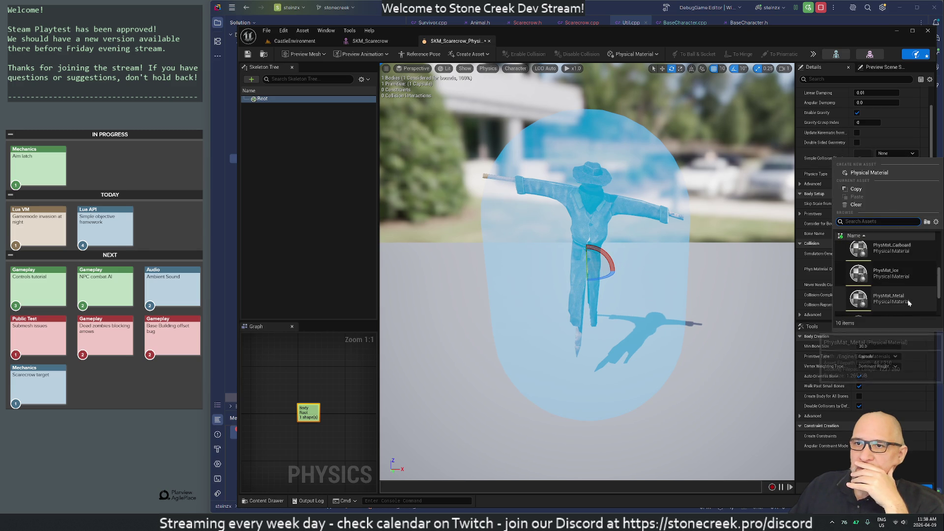
scroll(908, 304, "down", 3)
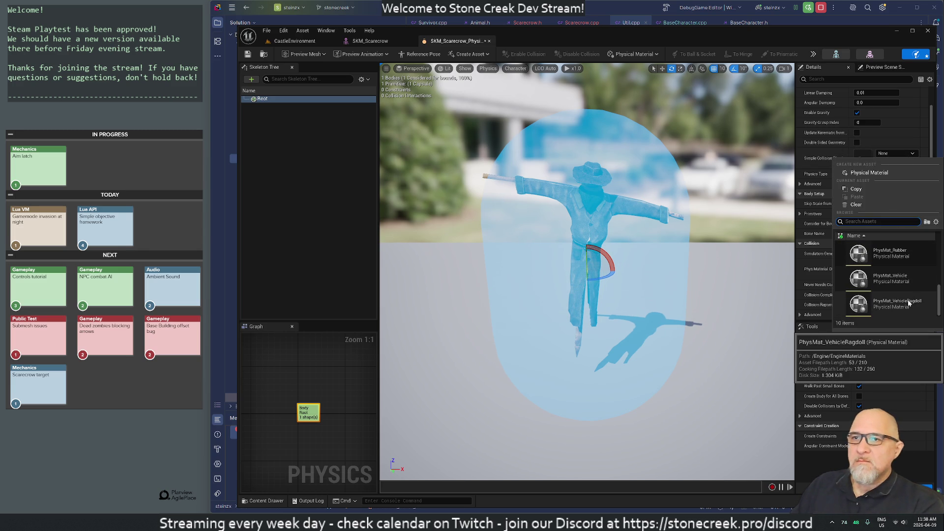
type("scar")
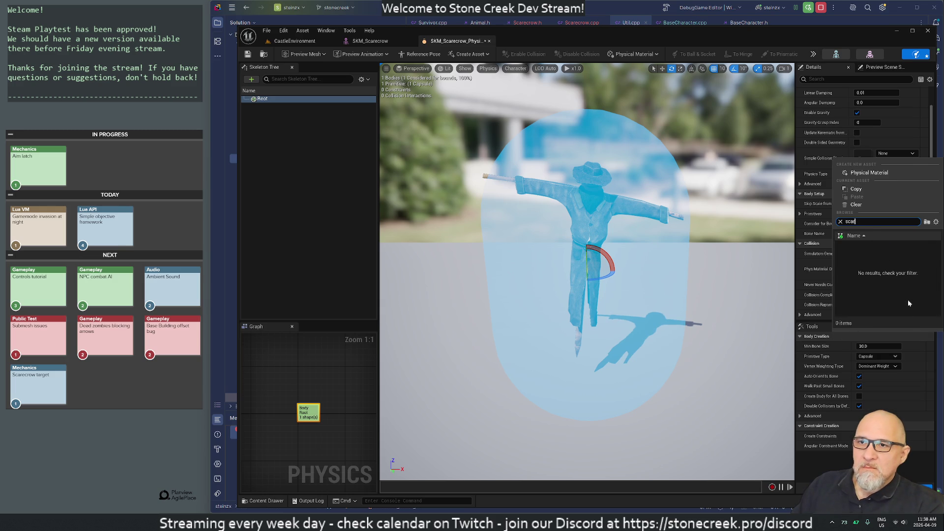
key("BackSpace")
key("BackSpace")
key("BackSpace")
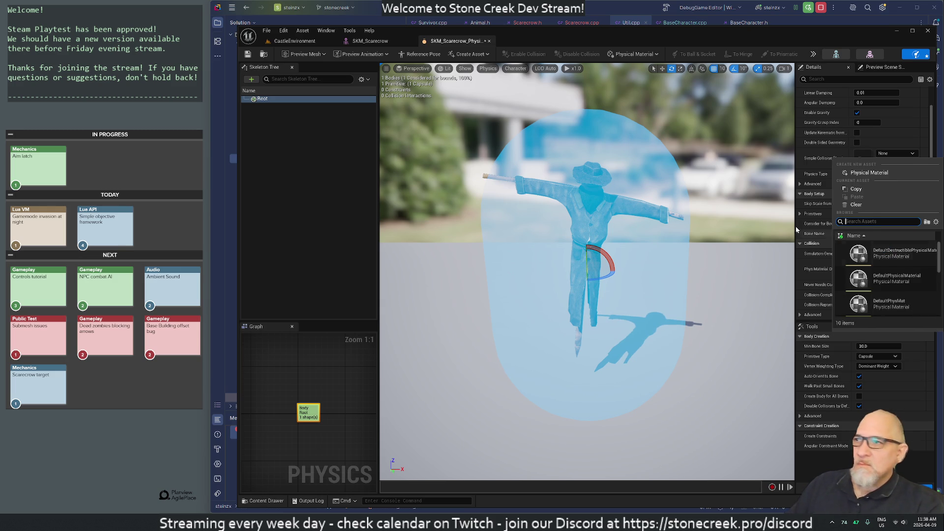
left_click(294, 41)
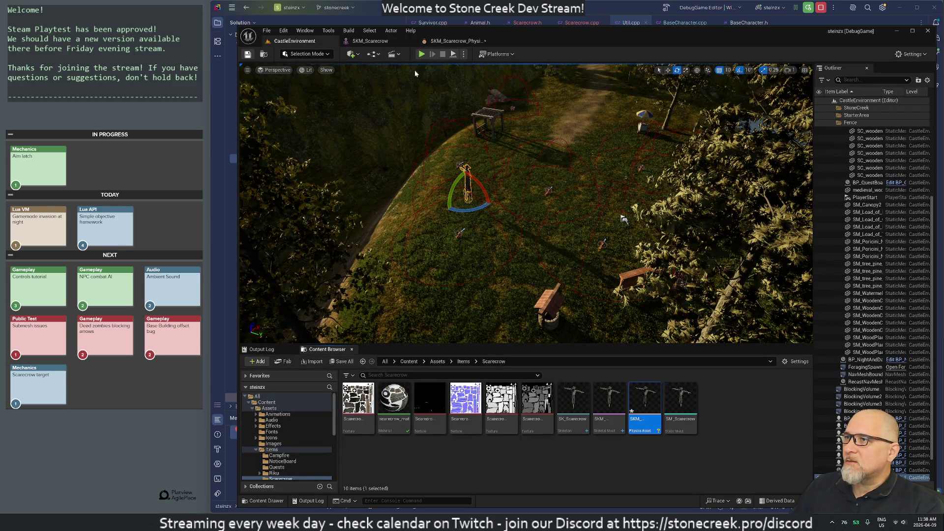
Save the map with Ctrl+S, play in editor, shoot the scarecrow, then stop the session
key("ctrl+s")
key("alt+p")
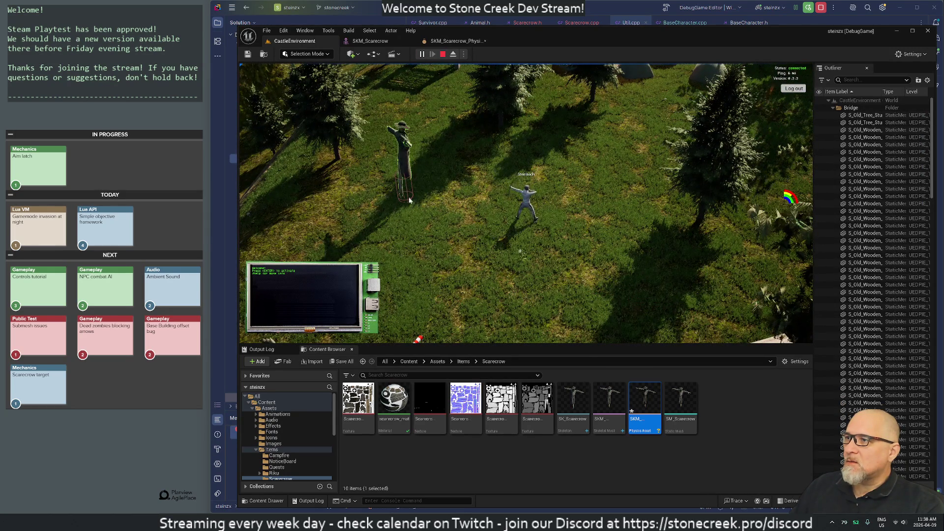
left_click(409, 199)
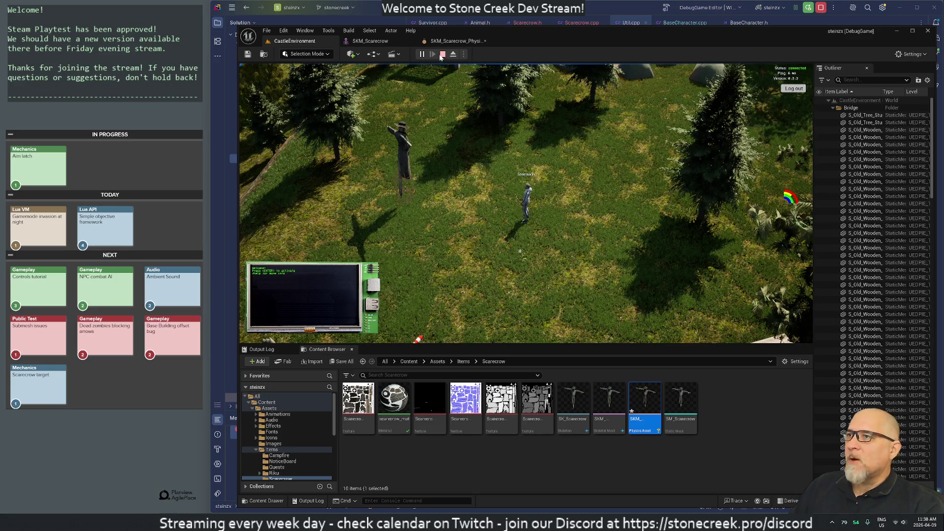
key("Escape")
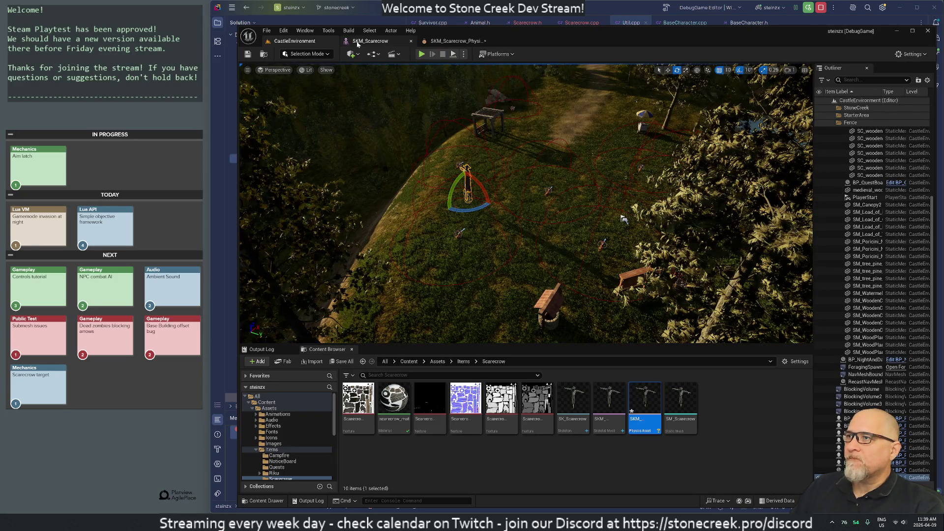
Close the SKM_Scarecrow_Physics editor and switch the mesh editor viewport to Lit
left_click(448, 42)
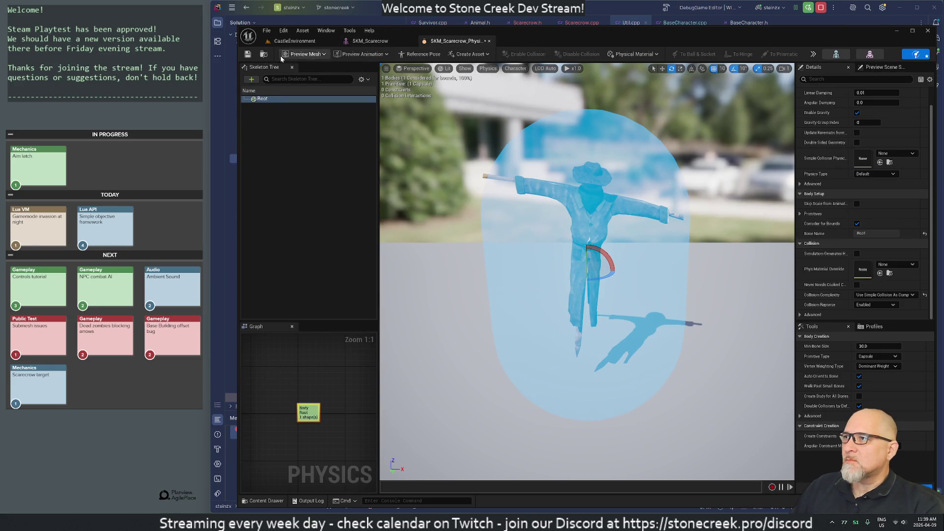
left_click(489, 42)
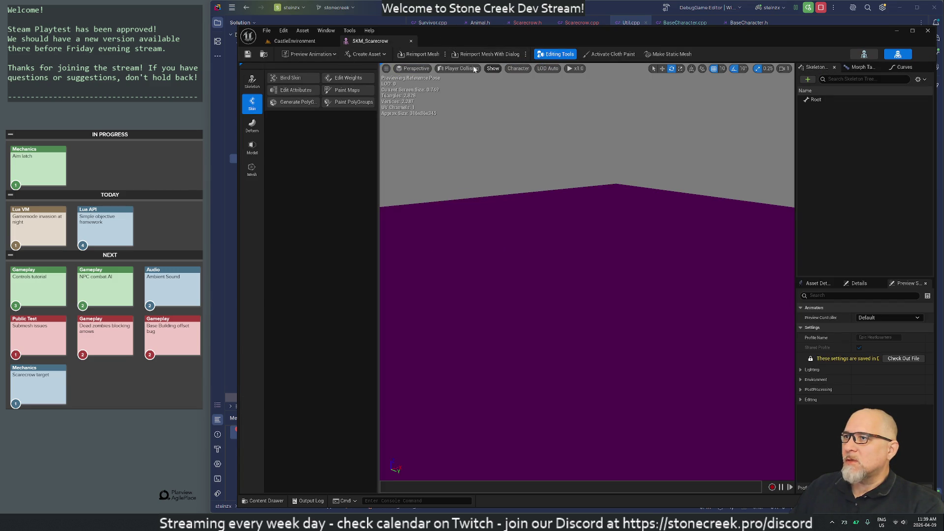
left_click(457, 69)
left_click(464, 98)
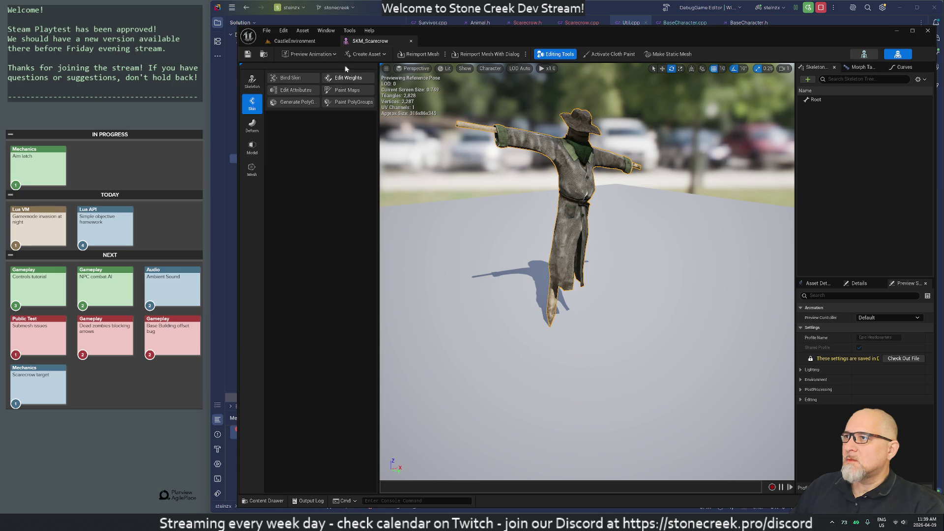
Browse the Tools menu, mesh details and skeleton tools, then return to CastleEnvironment
left_click(350, 31)
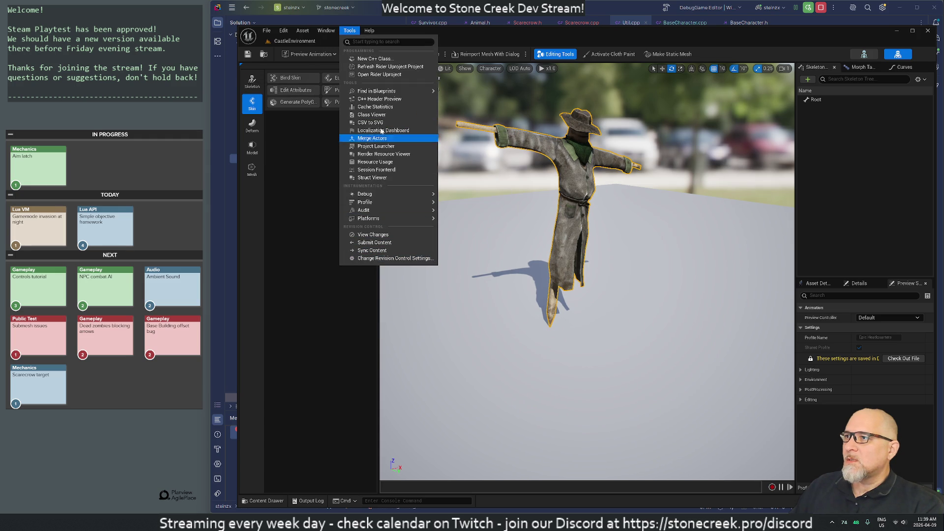
mouse_move(318, 29)
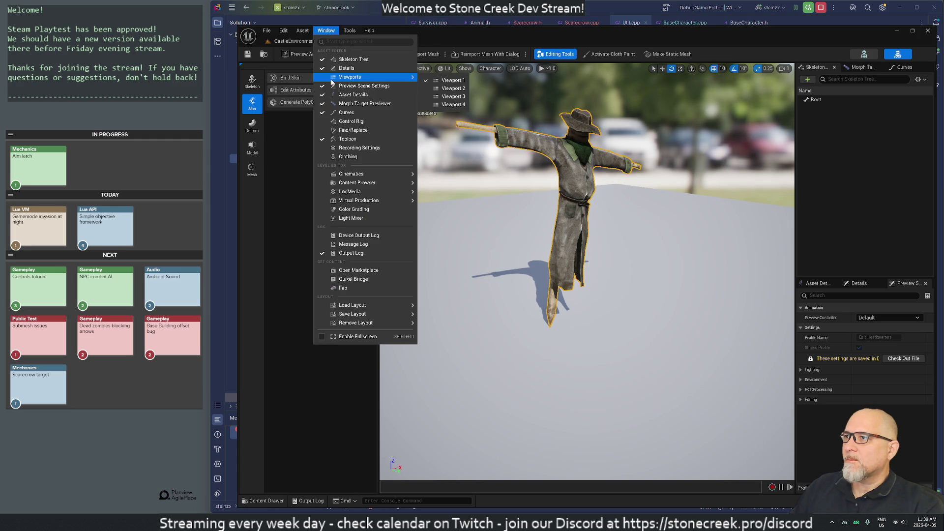
left_click(582, 169)
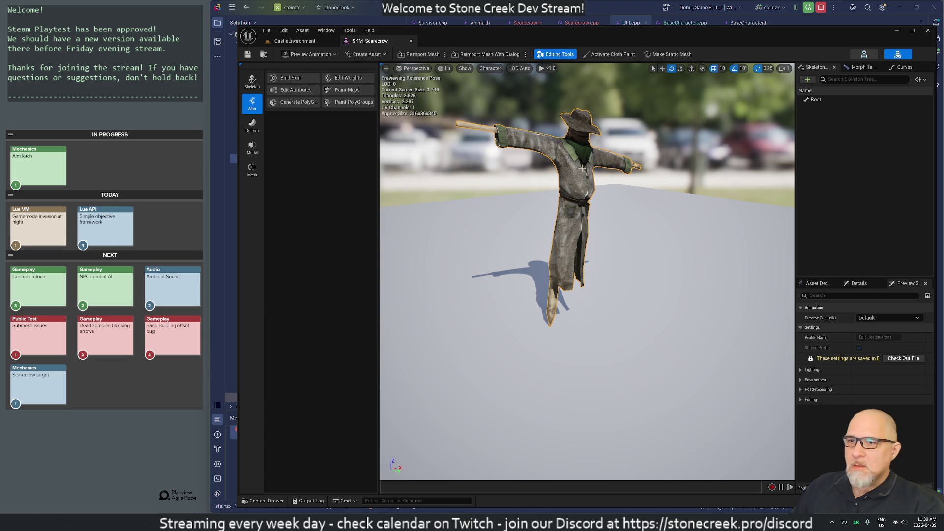
left_click(859, 283)
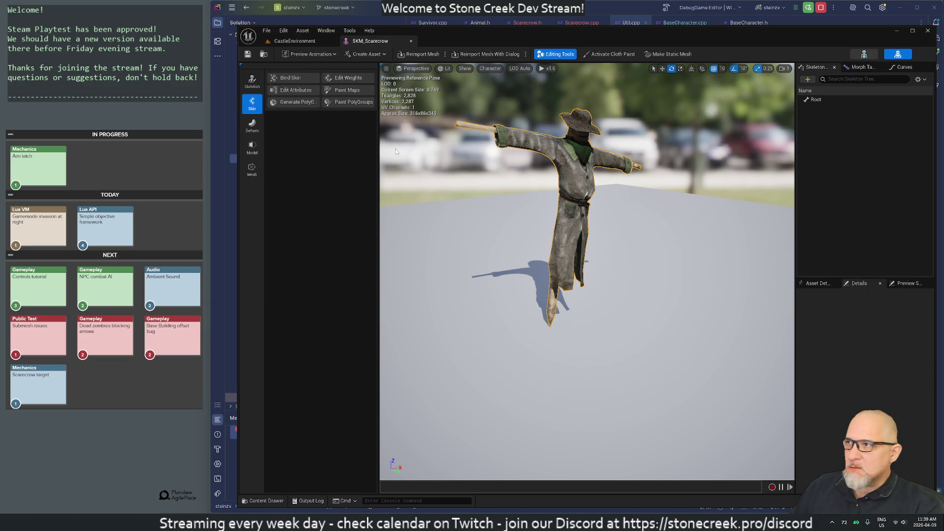
left_click(251, 81)
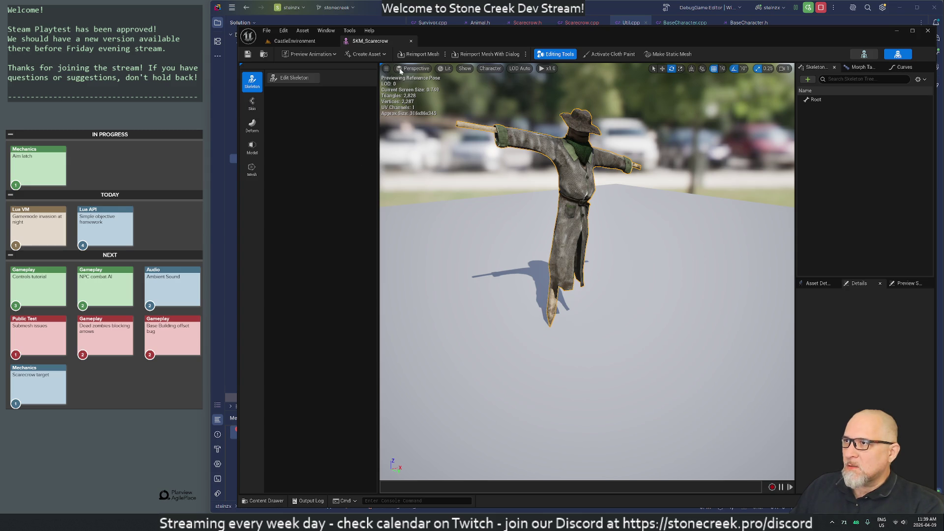
right_click(565, 163)
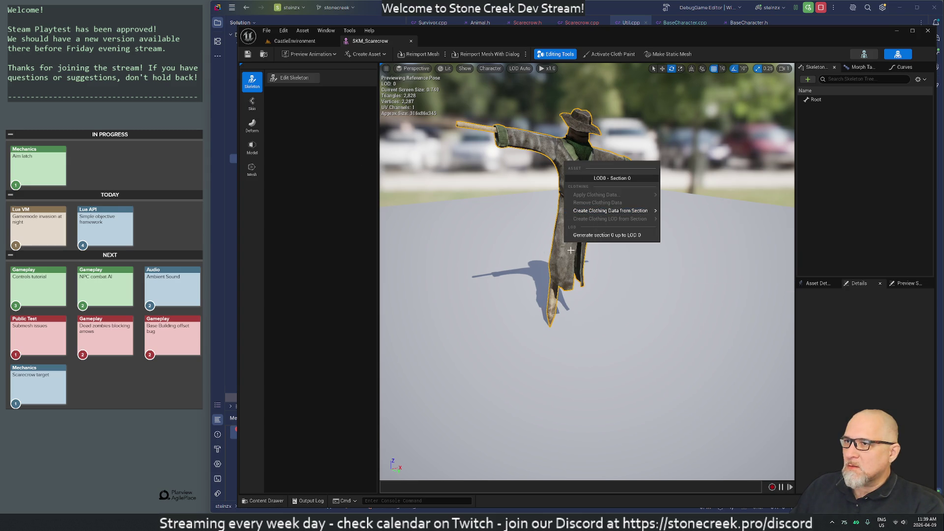
left_click(294, 41)
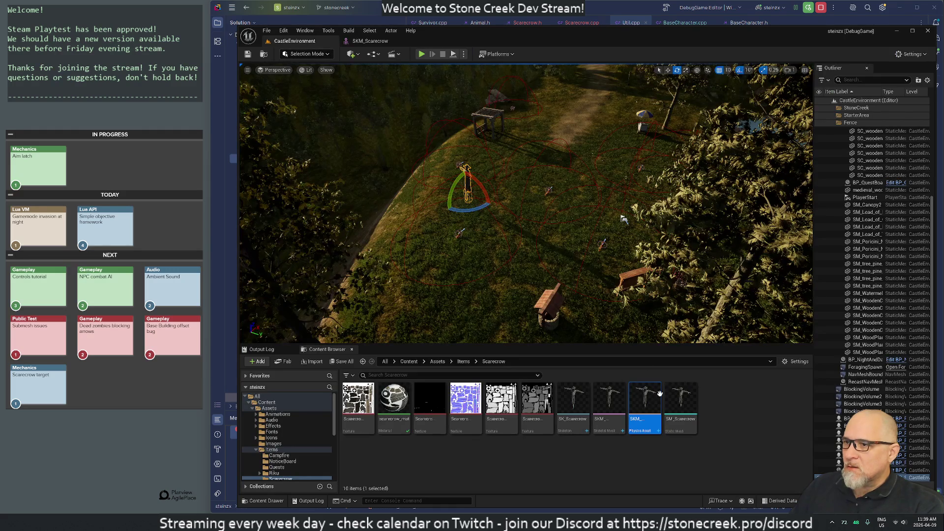
Look over the physics asset's Revision Control and Asset Actions options, then bring Claude's chat forward
right_click(641, 408)
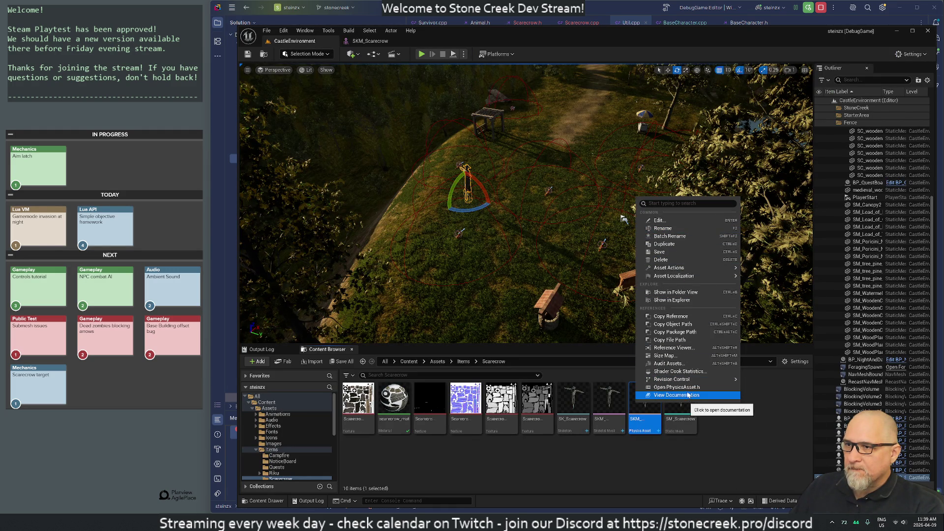
mouse_move(681, 380)
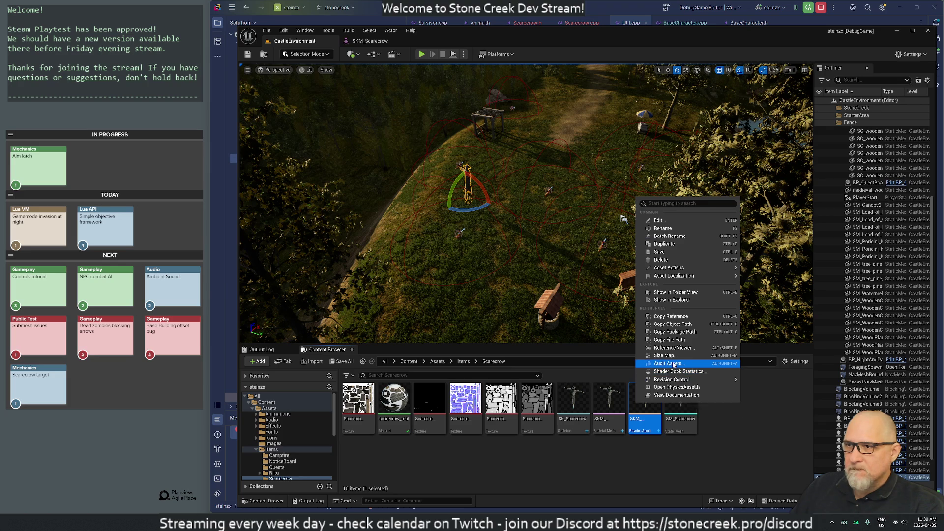
mouse_move(667, 270)
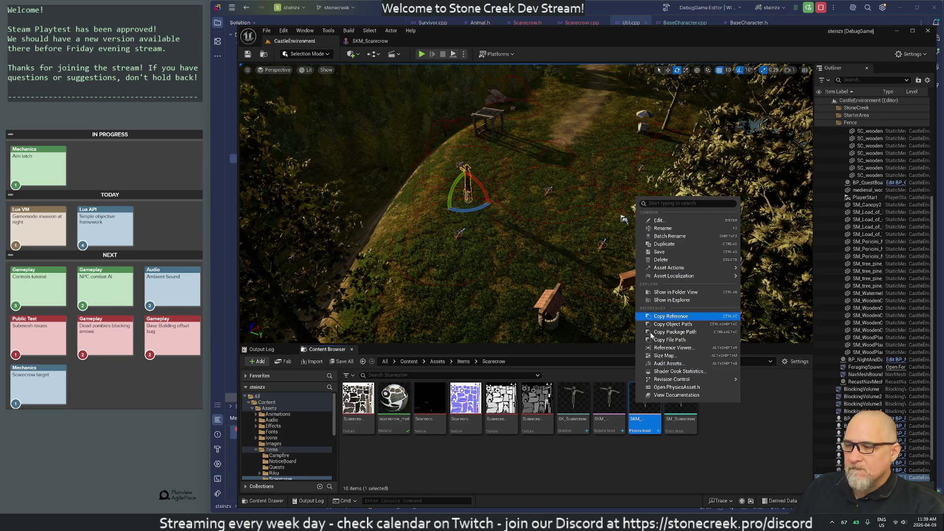
key("alt+Tab")
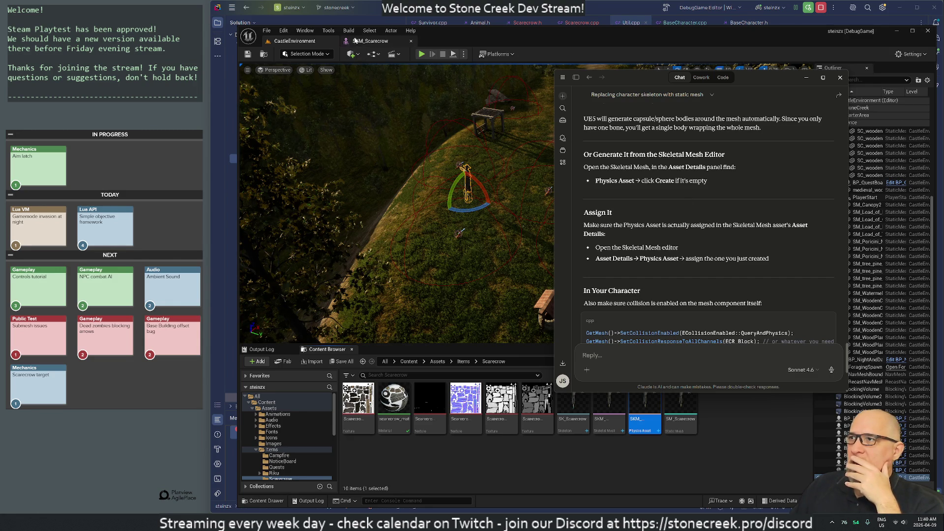
Switch to the SKM_Scarecrow editor, enter Edit Skeleton mode, and move Claude's chat lower
left_click(370, 40)
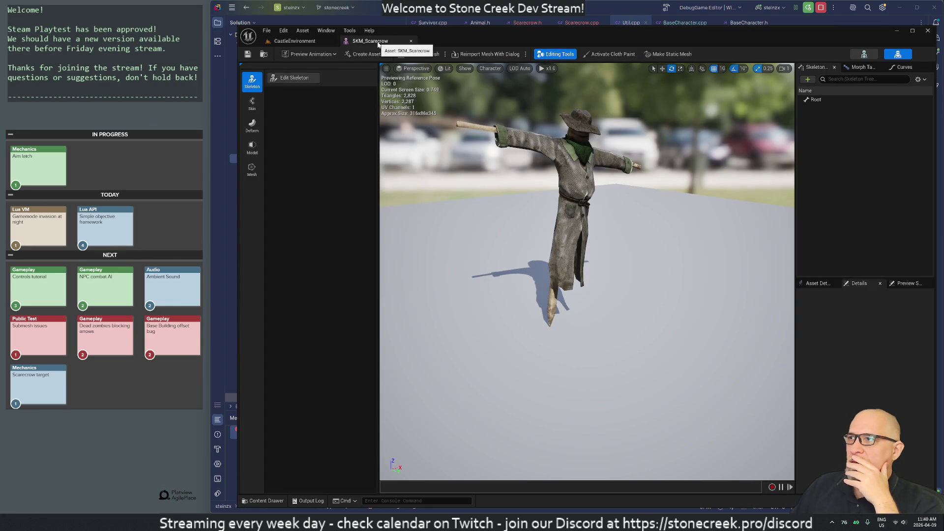
key("alt+Tab")
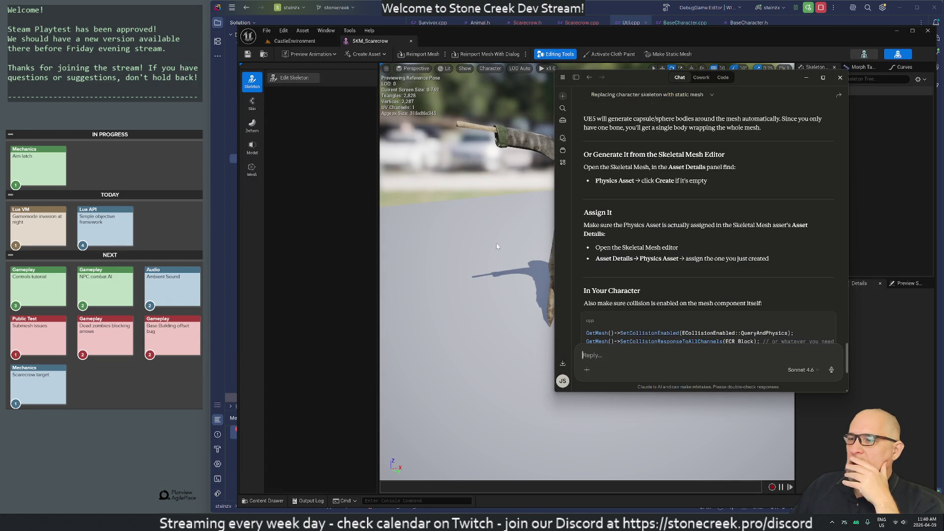
left_click(295, 78)
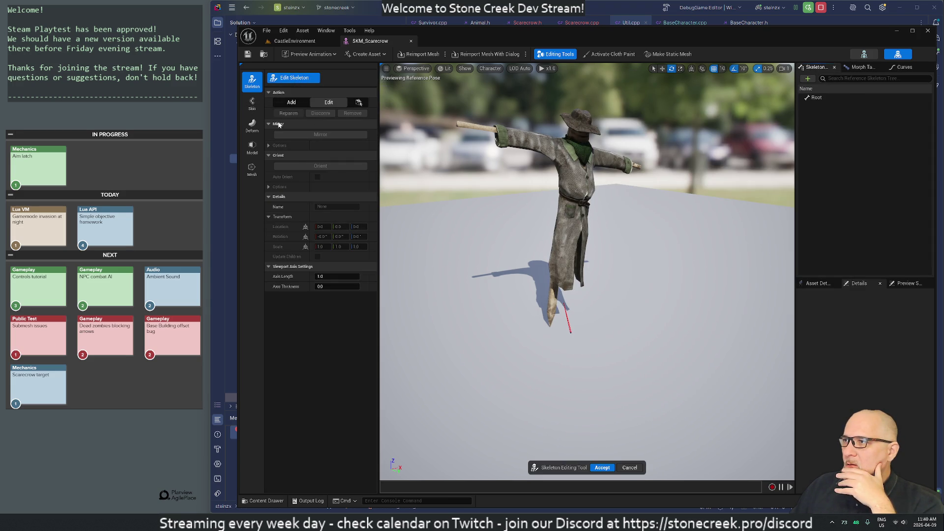
key("alt+Tab")
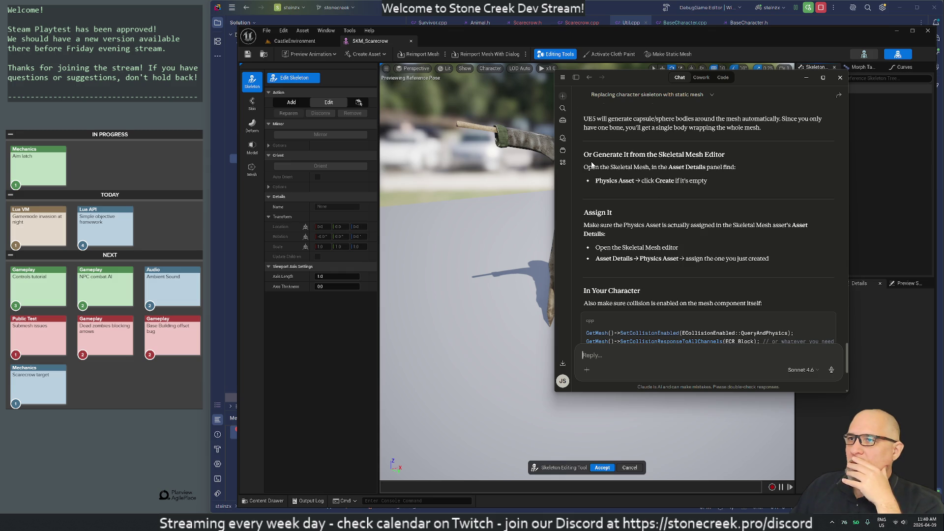
mouse_move(622, 80)
left_mouse_down()
mouse_move(623, 107)
mouse_move(461, 140)
mouse_move(487, 142)
left_mouse_up()
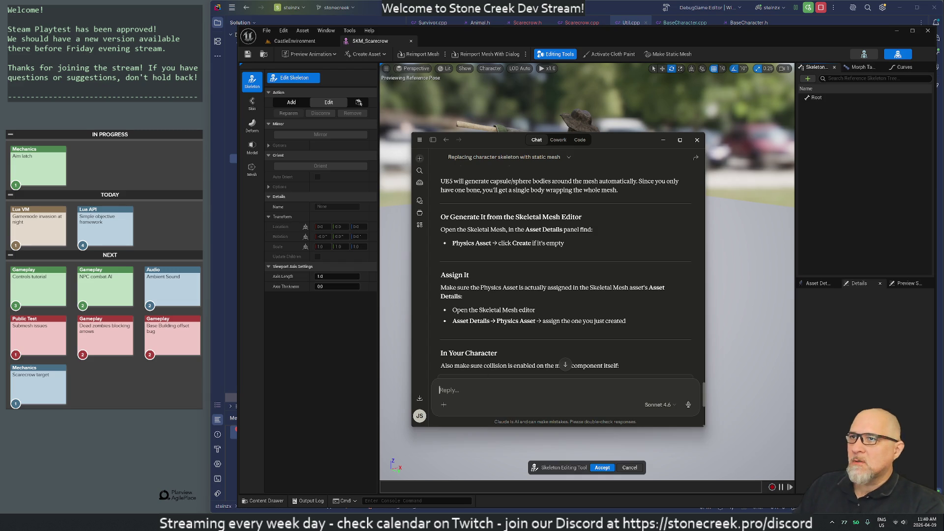
Rewrite the draft as 'sorry, i can't find the' Asset Details pane question, send it, and skim the answer
type("sorry, i nee")
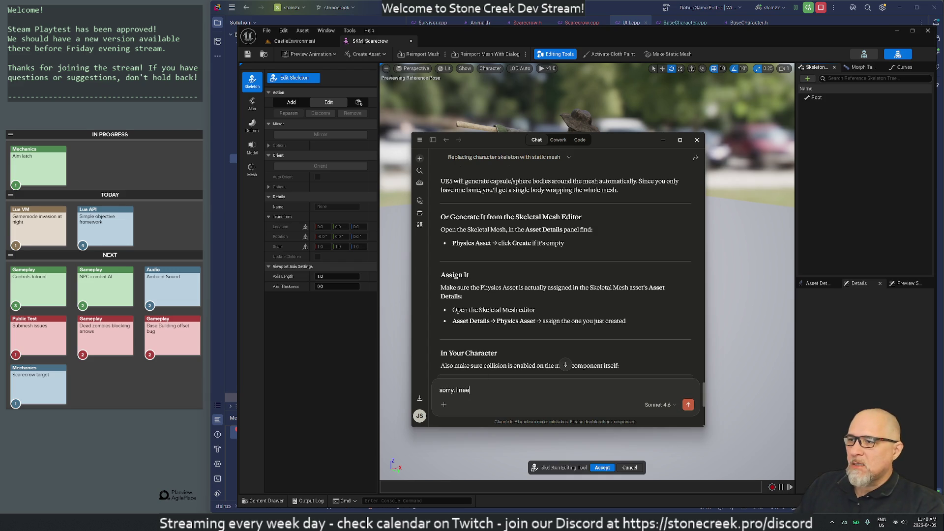
type("more de")
type("out adding that")
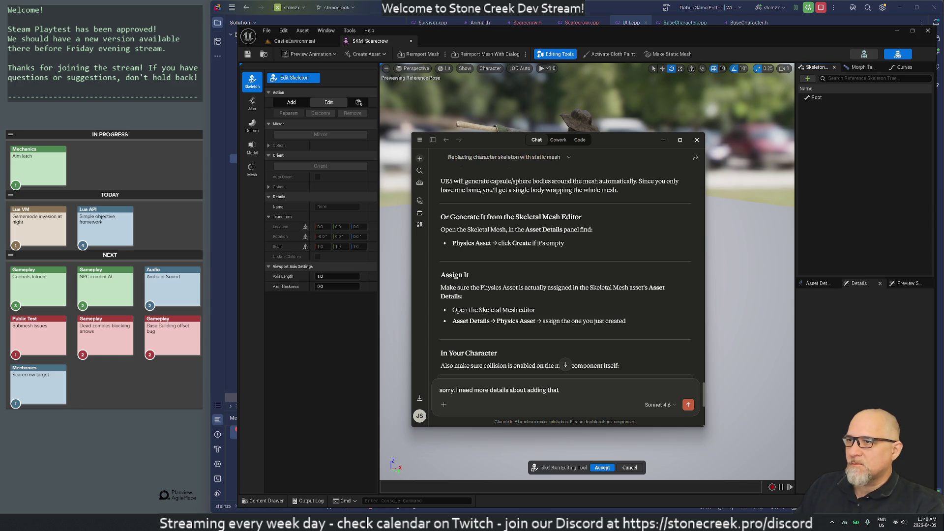
key("BackSpace")
key("BackSpace")
key("BackSpace")
key("BackSpace")
key("BackSpace")
key("BackSpace")
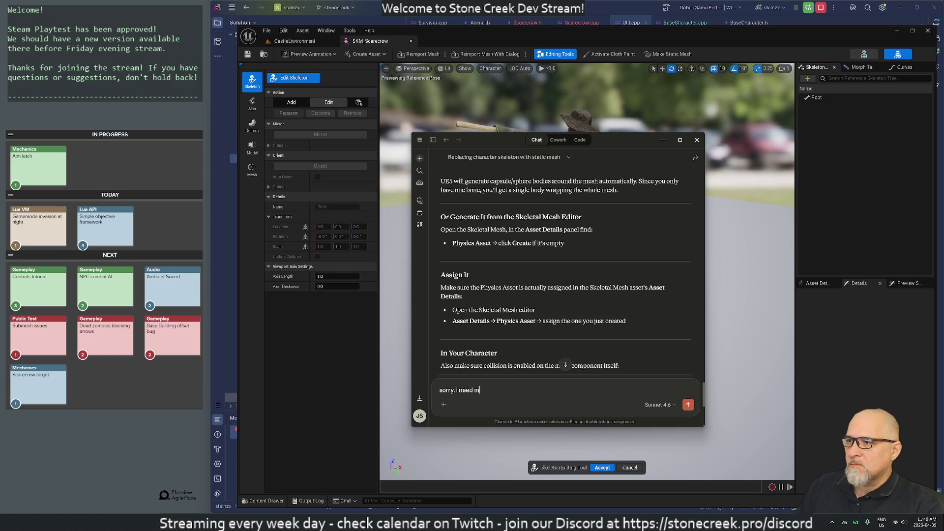
type("sorry, i ")
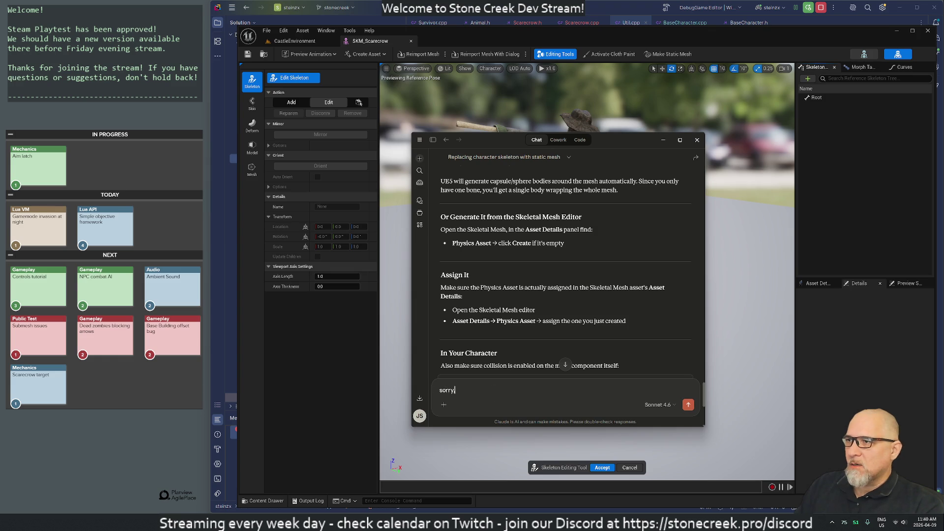
type("can't find")
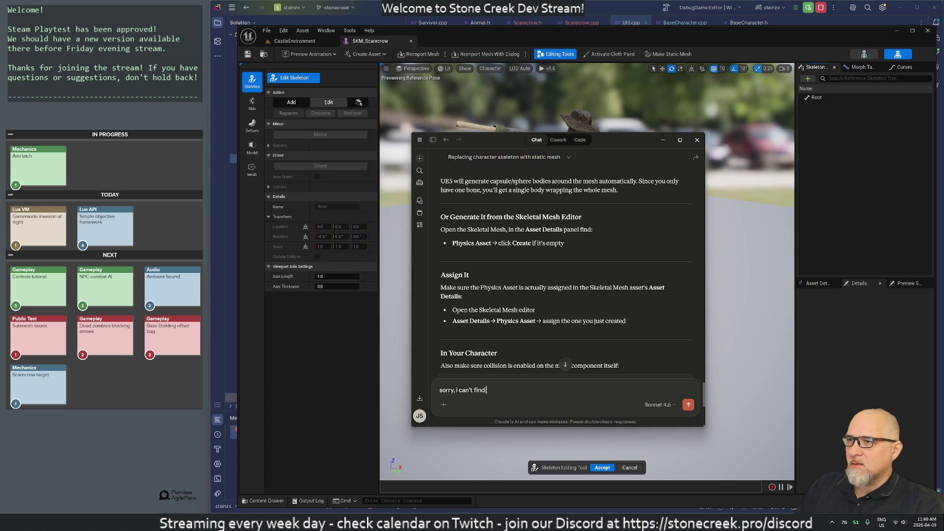
type(" the “asset details” pane")
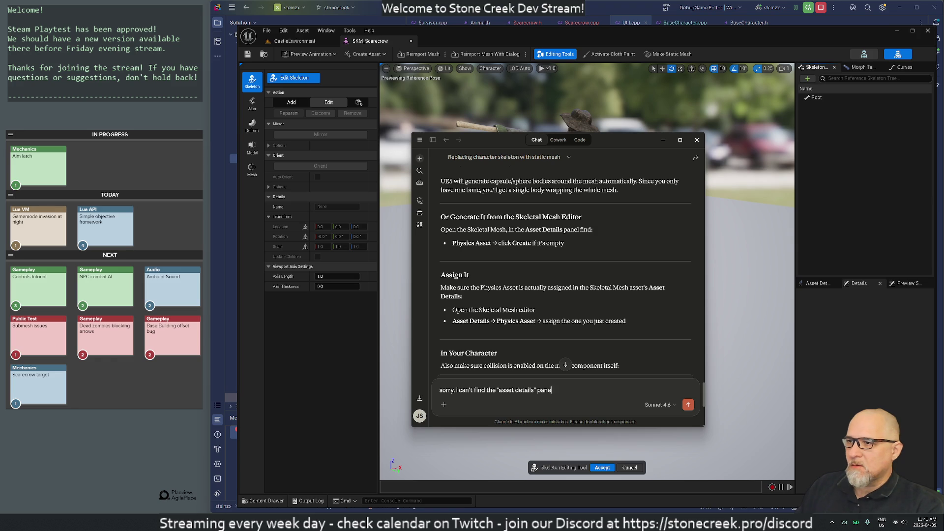
key("Return")
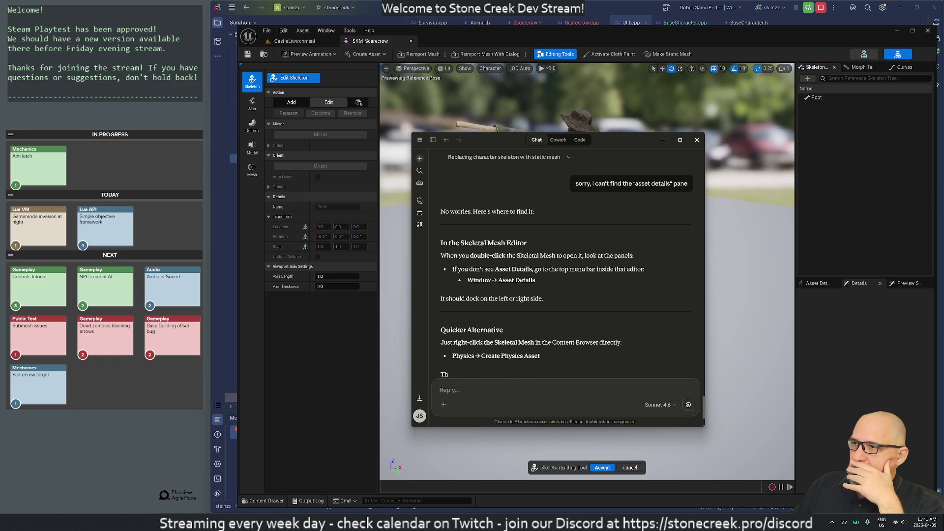
mouse_move(441, 211)
left_mouse_down()
mouse_move(598, 256)
mouse_move(570, 260)
left_mouse_up()
left_click(560, 260)
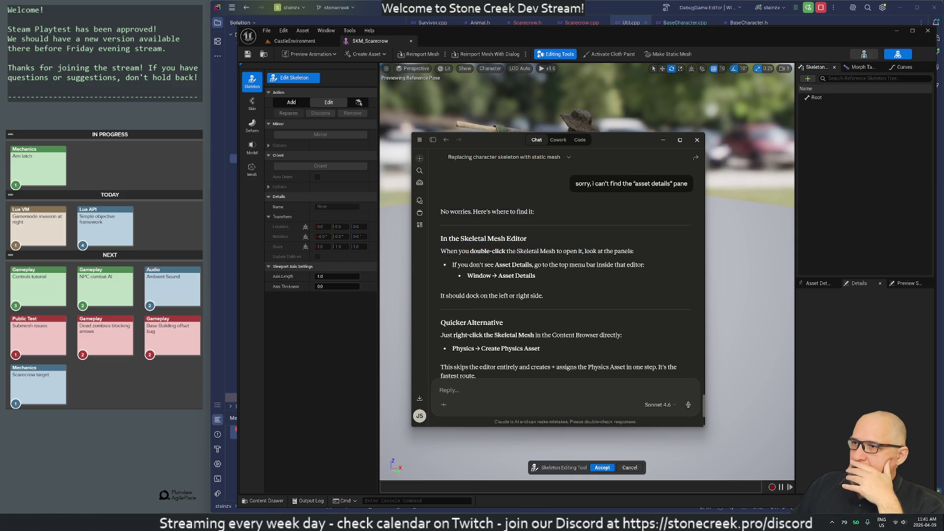
Open Window > Asset Details, scroll to Physics showing Physics Asset None, then highlight Claude's directions
left_click(314, 32)
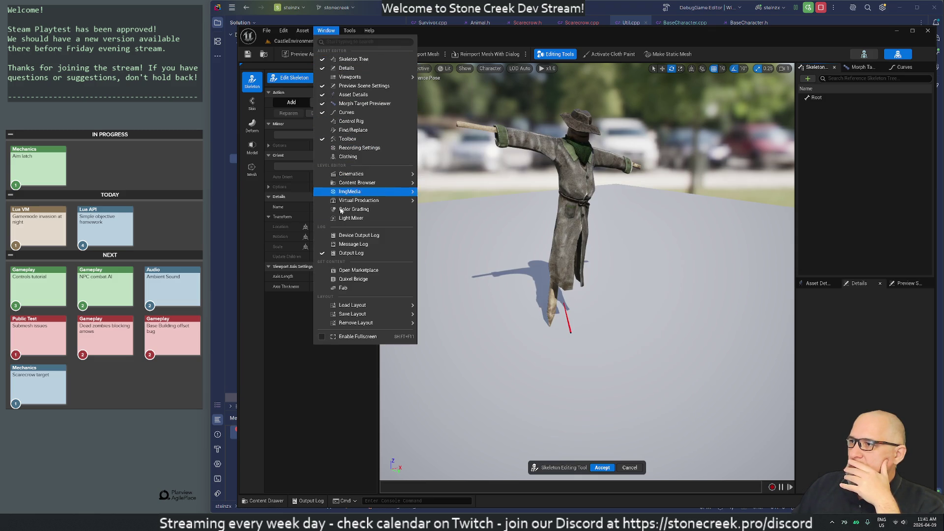
left_click(352, 96)
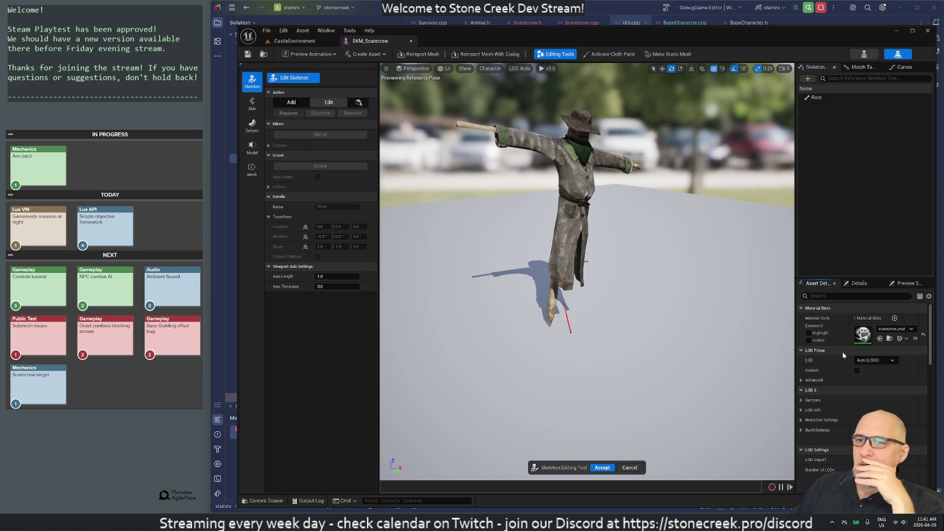
scroll(858, 399, "down", 10)
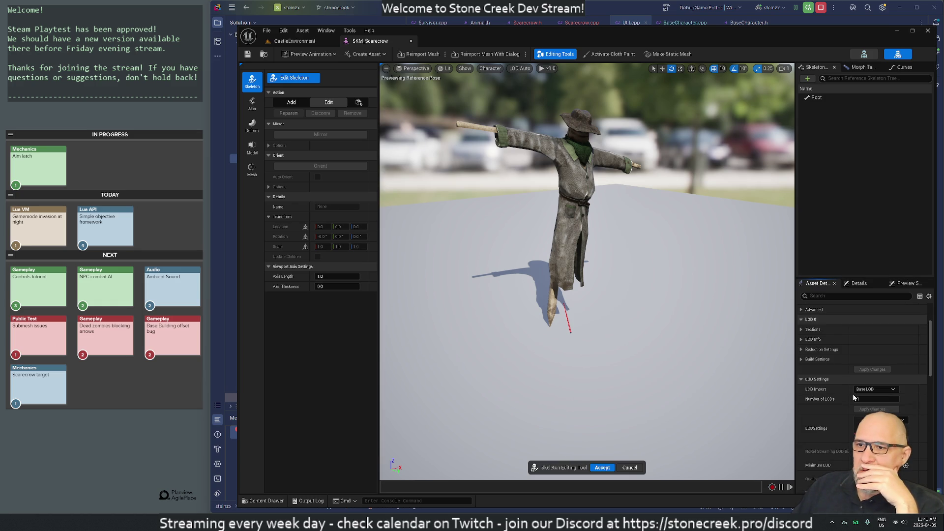
scroll(852, 394, "down", 8)
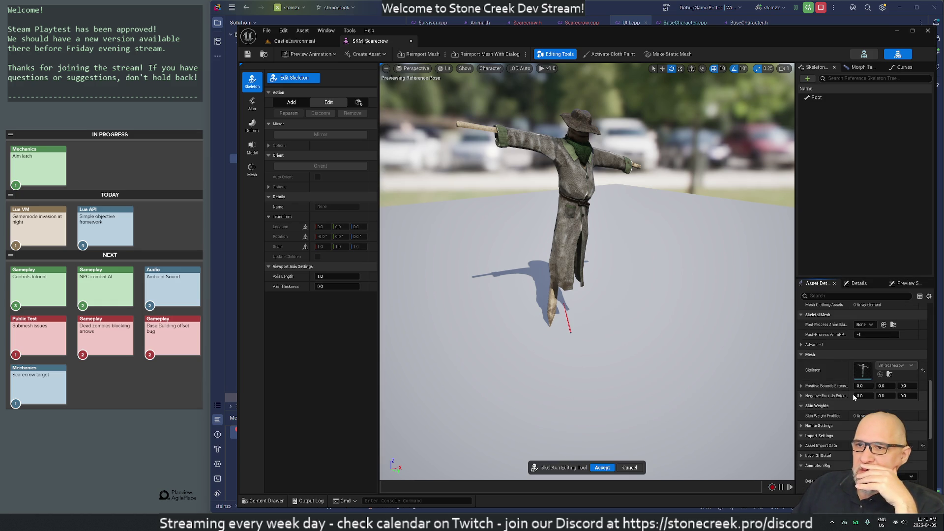
scroll(853, 397, "down", 3)
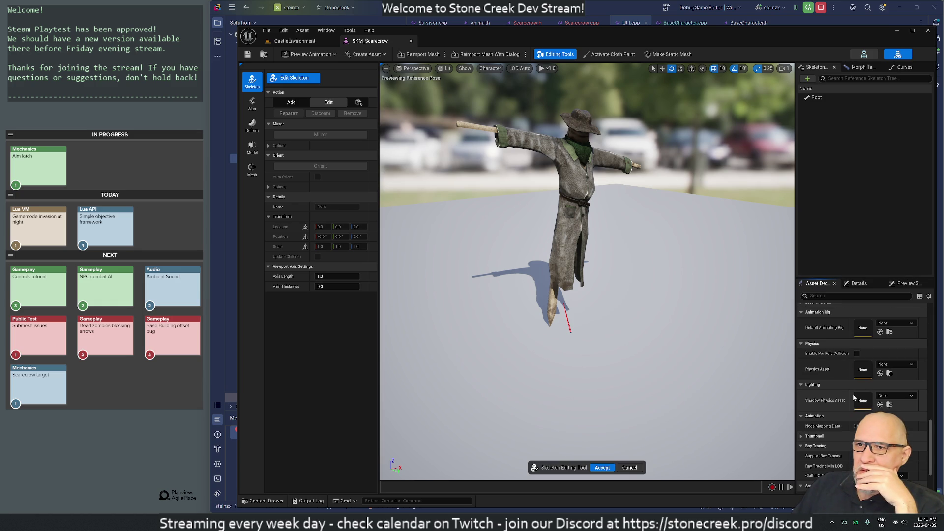
key("alt+Tab")
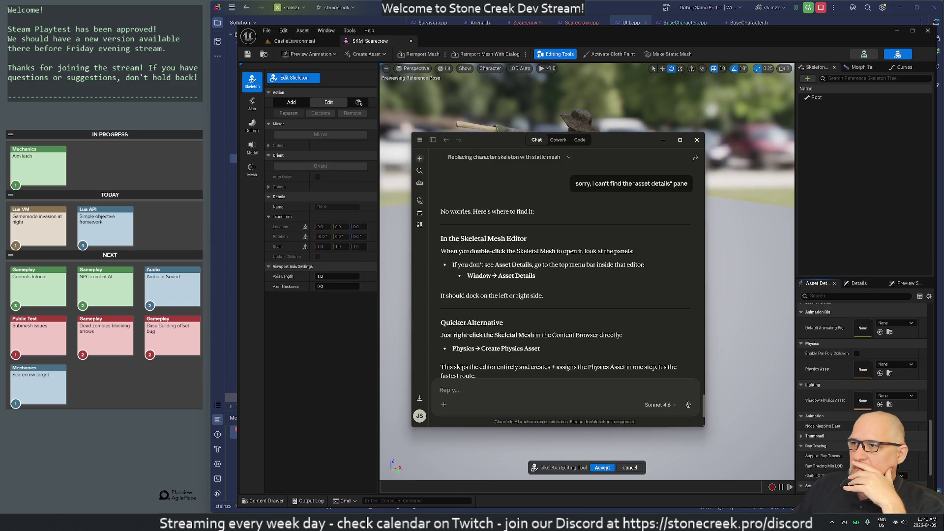
mouse_move(470, 251)
left_mouse_down()
mouse_move(634, 253)
mouse_move(548, 275)
mouse_move(554, 300)
left_mouse_up()
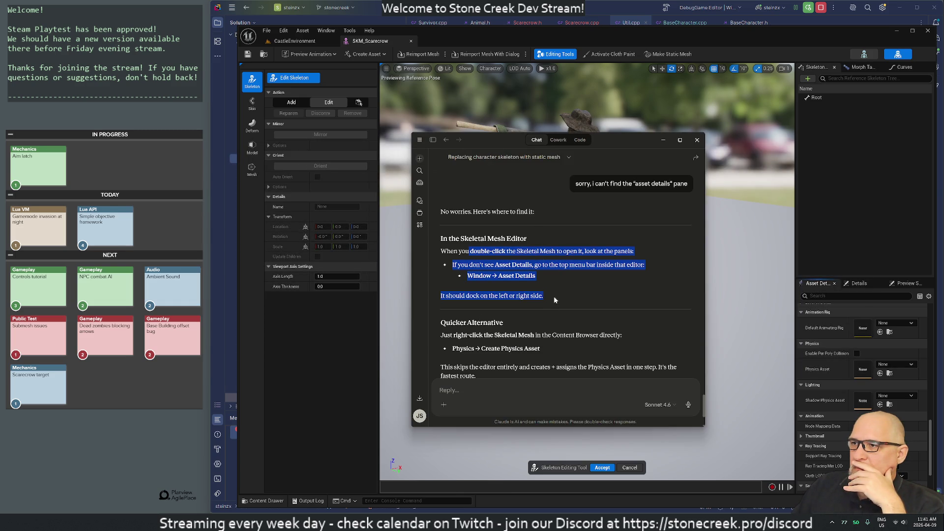
scroll(577, 314, "up", 3)
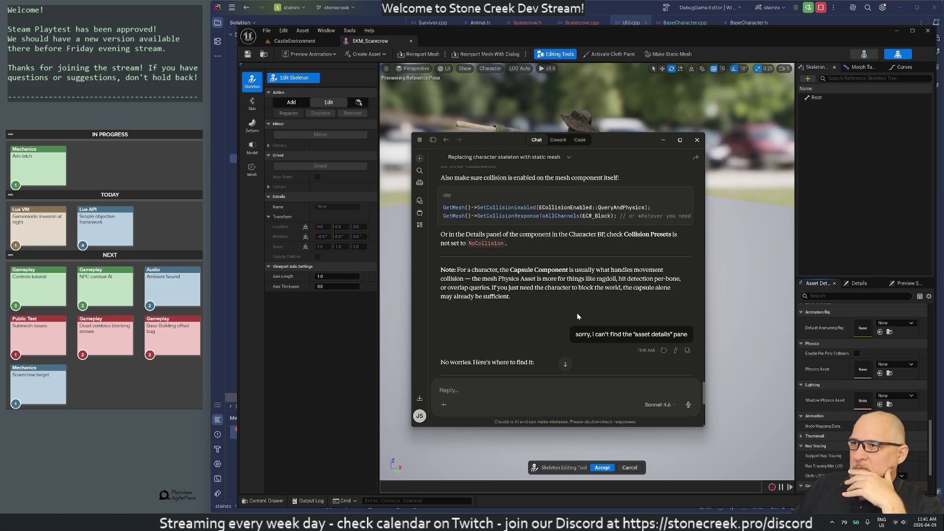
scroll(577, 313, "up", 3)
scroll(576, 312, "down", 2)
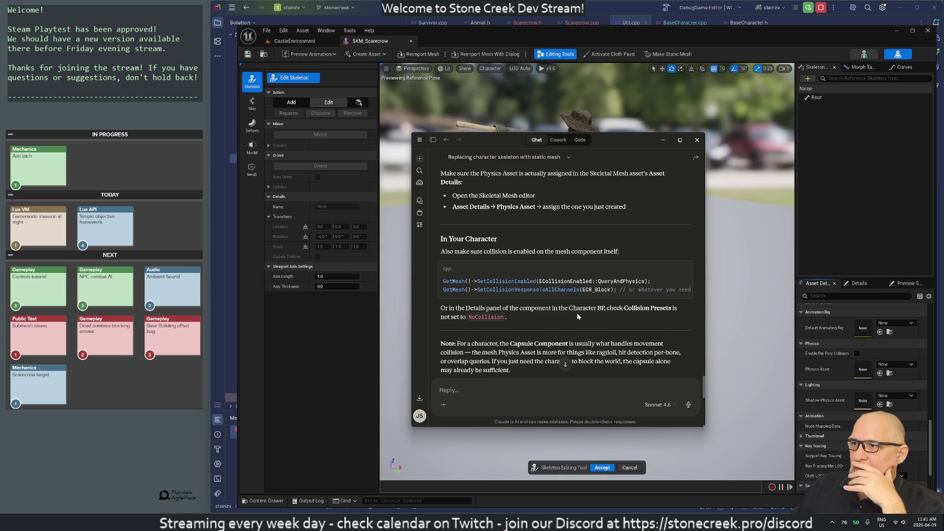
scroll(593, 335, "up", 4)
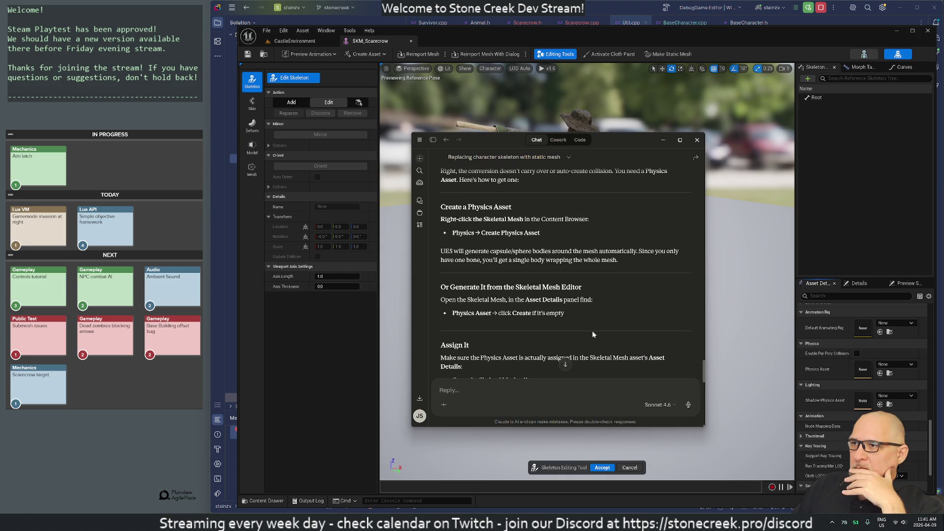
scroll(584, 322, "down", 3)
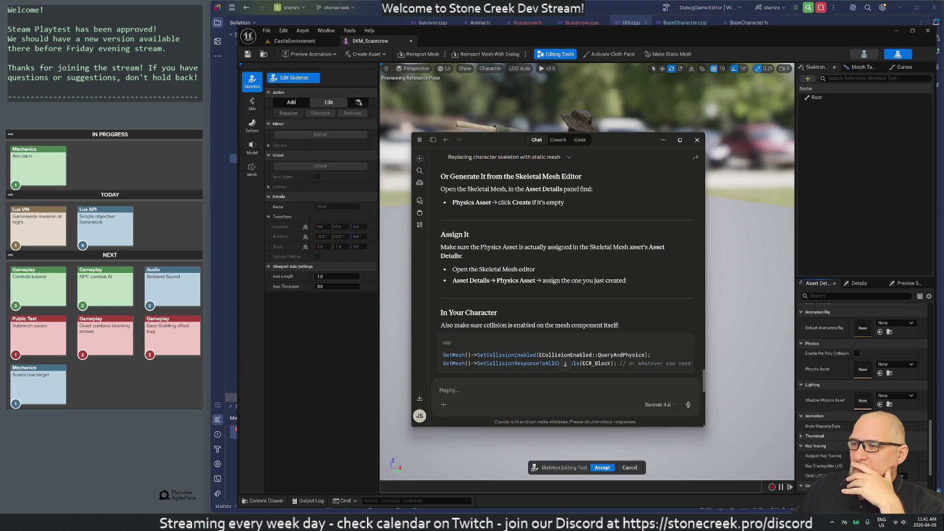
left_click_drag(469, 280, 575, 281)
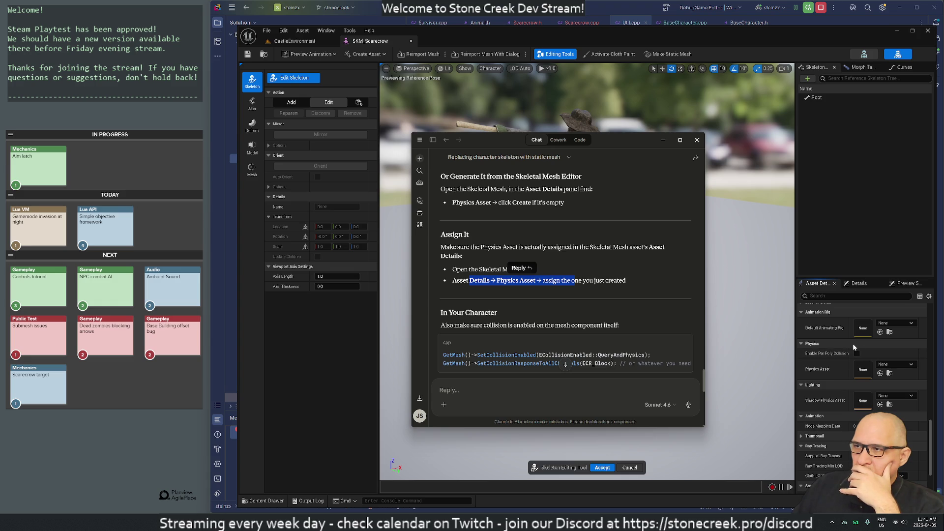
Assign SKM_Scarecrow_Physics as the scarecrow mesh's physics asset
left_click(894, 364)
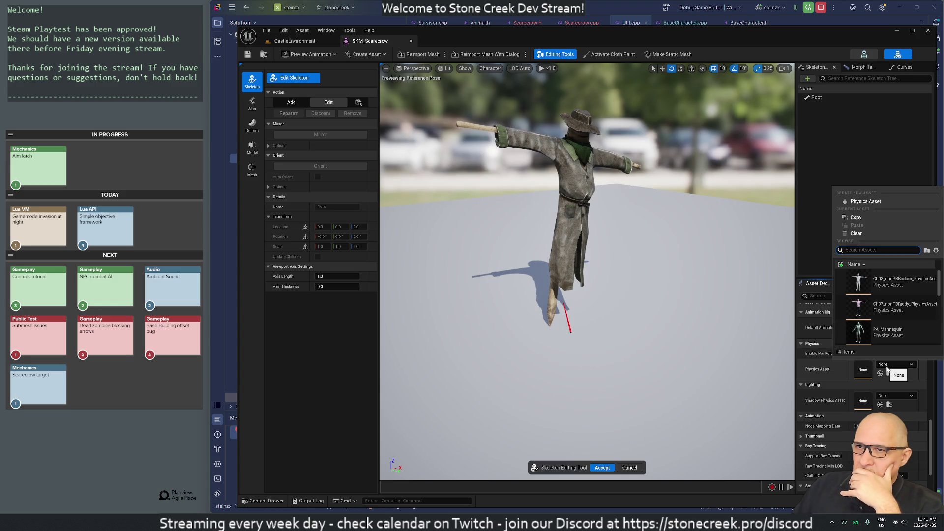
scroll(912, 329, "down", 5)
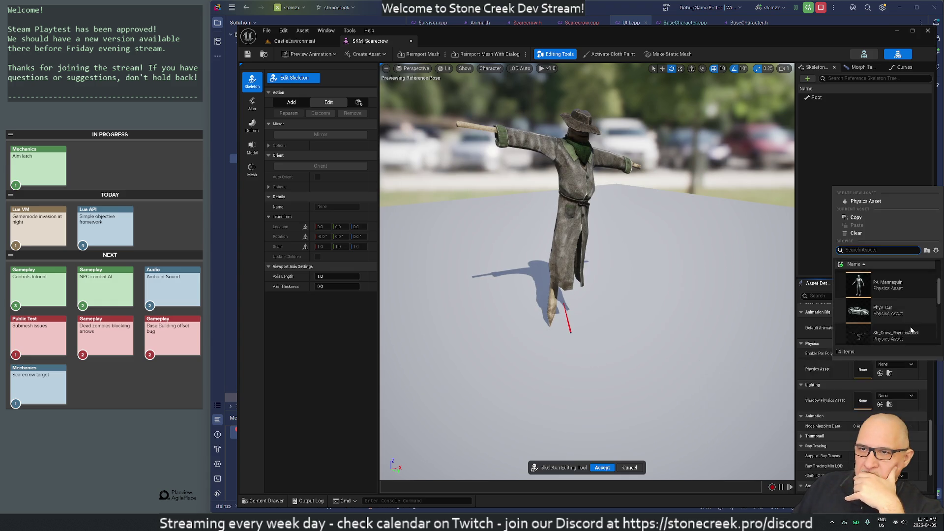
scroll(910, 327, "down", 4)
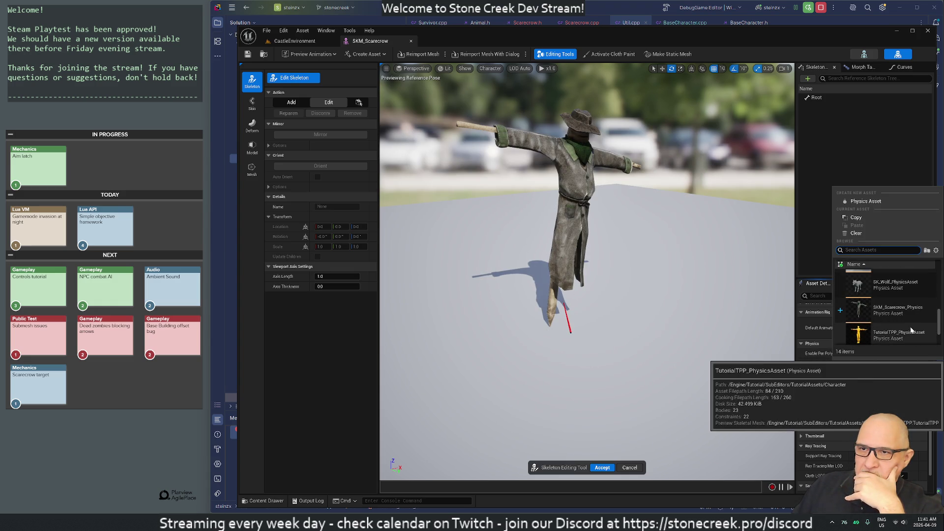
left_click(879, 315)
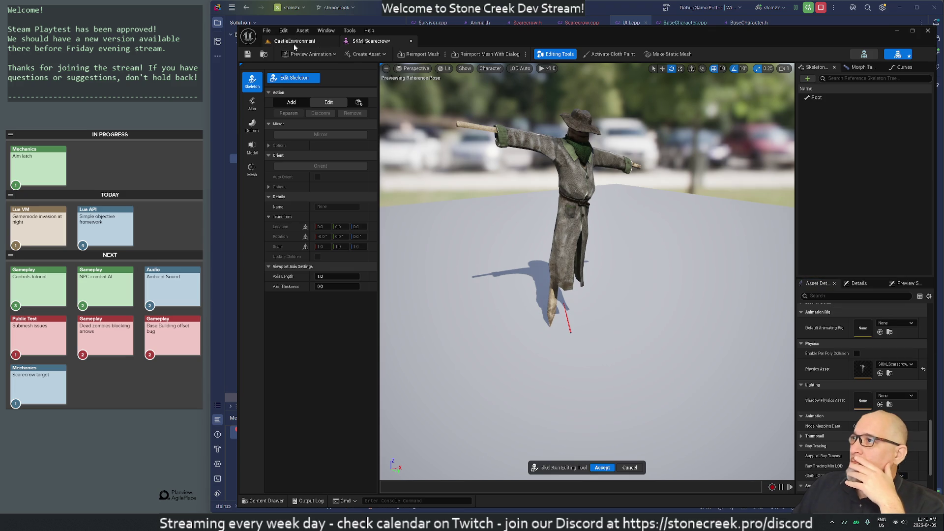
Save the scarecrow mesh and start a play session in CastleEnvironment
left_click(248, 54)
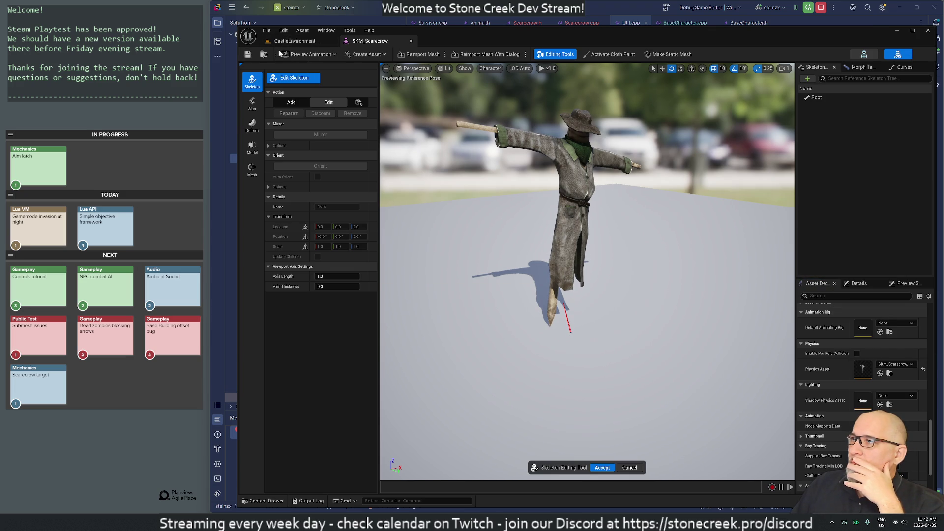
left_click(295, 41)
key("alt+p")
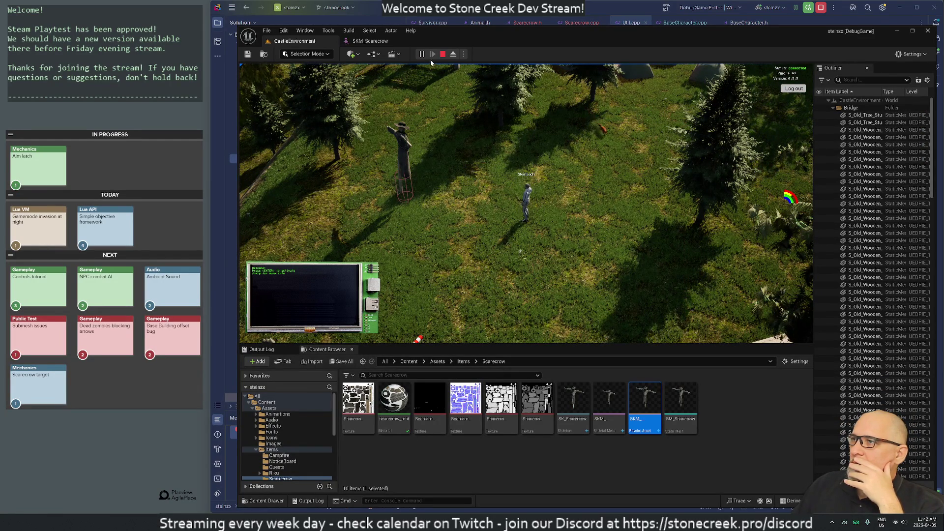
Stop play, open SKM_Scarecrow_Physics, and orbit to inspect its single oversized capsule
key("Escape")
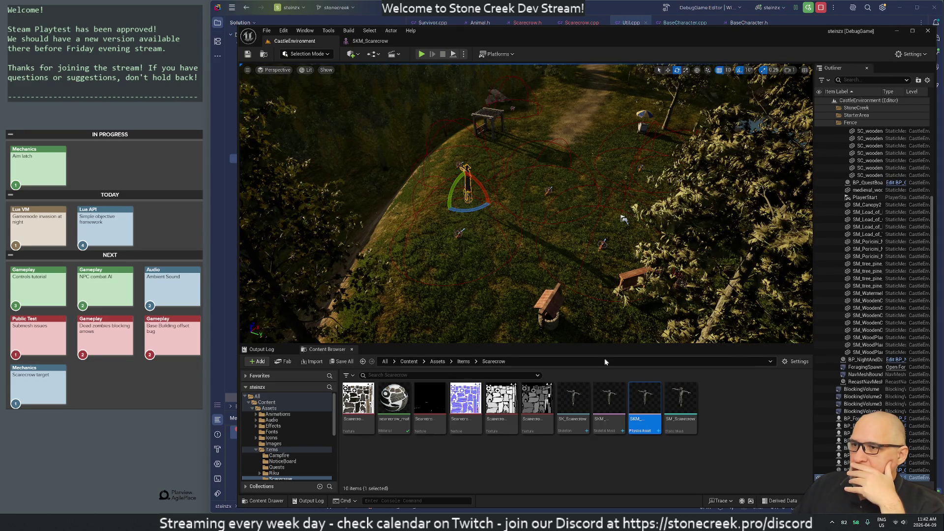
double_click(644, 404)
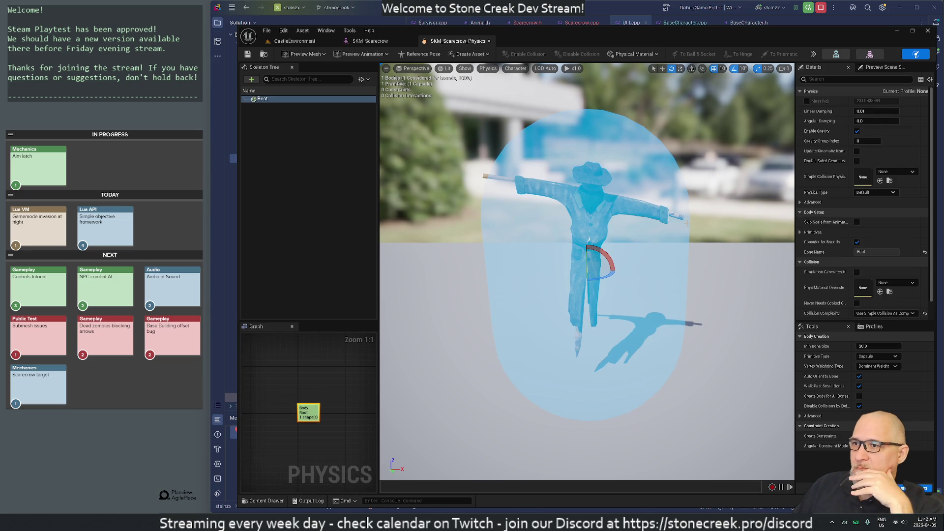
mouse_move(709, 231)
left_mouse_down()
mouse_move(700, 232)
mouse_move(708, 227)
mouse_move(715, 251)
mouse_move(715, 219)
mouse_move(715, 234)
left_mouse_up()
left_click_drag(507, 112, 507, 112)
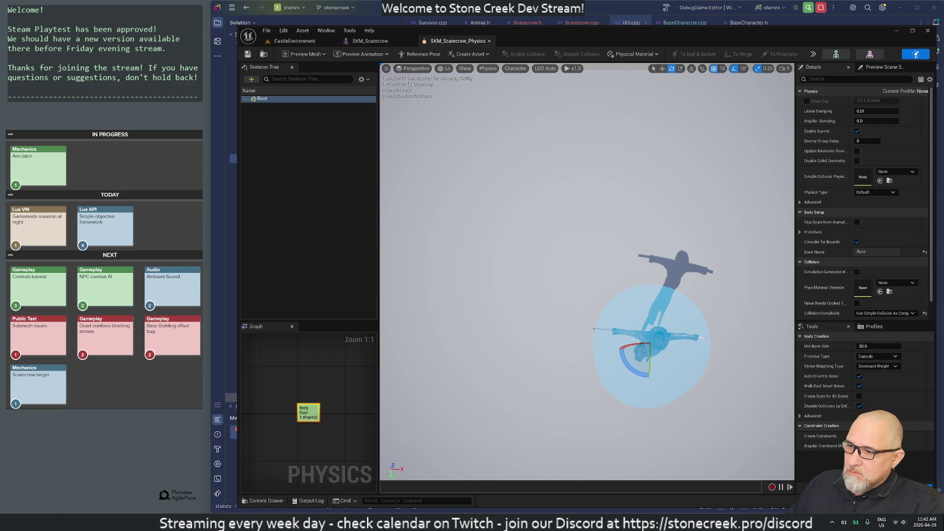
In Claude's reply box, begin typing a question about recreating the too-big physics asset
left_click(537, 477)
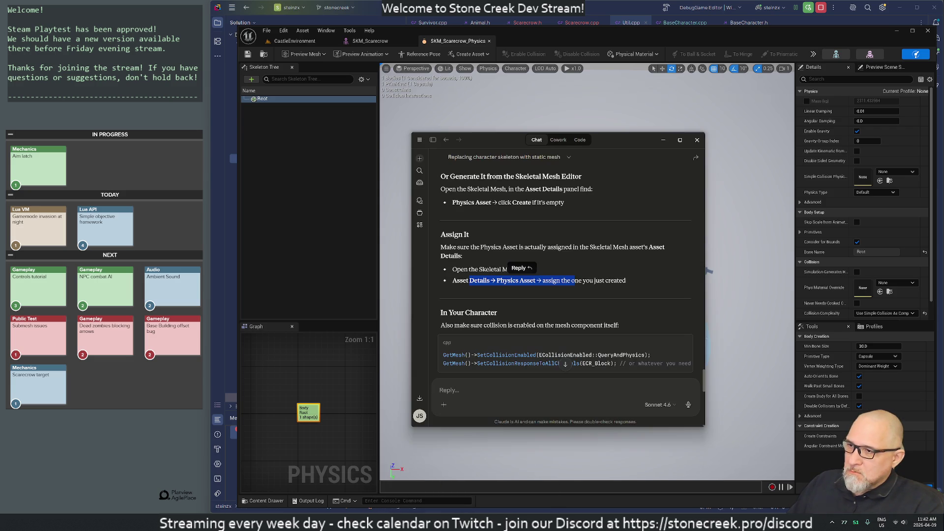
left_click(443, 390)
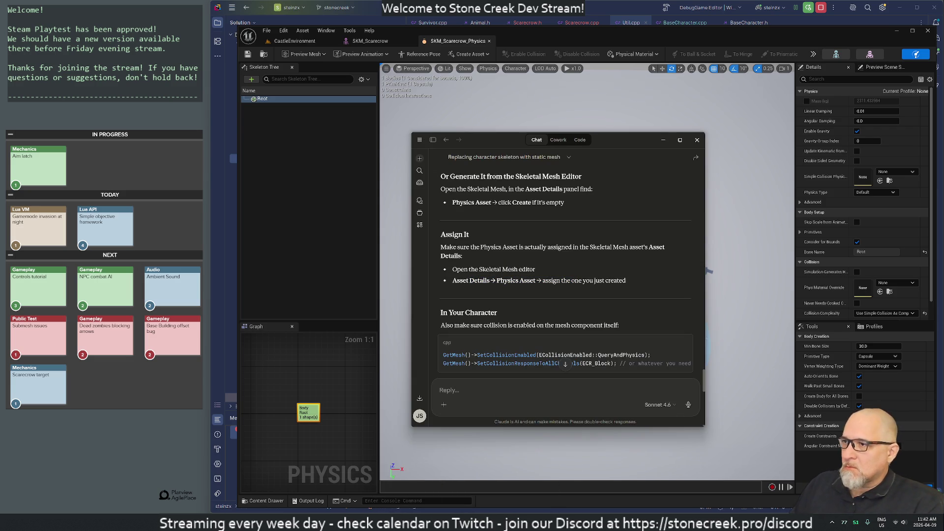
type("the")
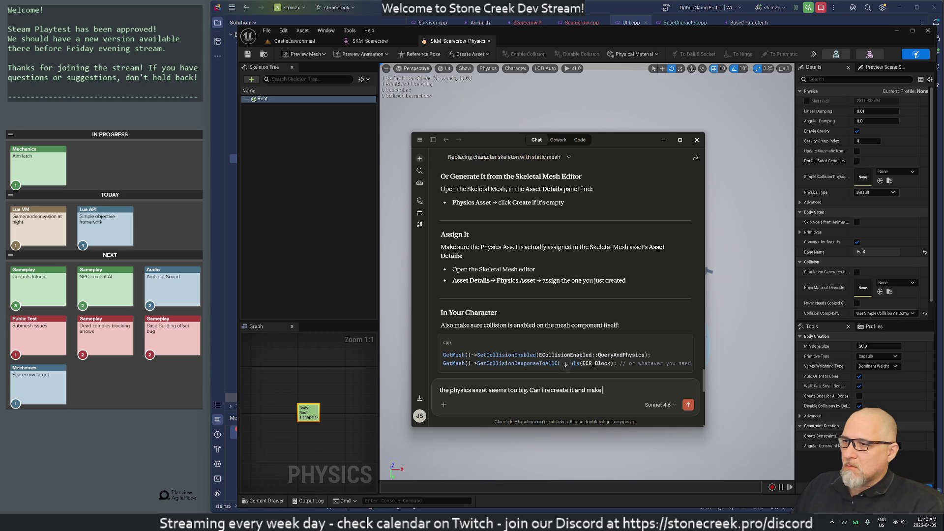
key("alt+Tab")
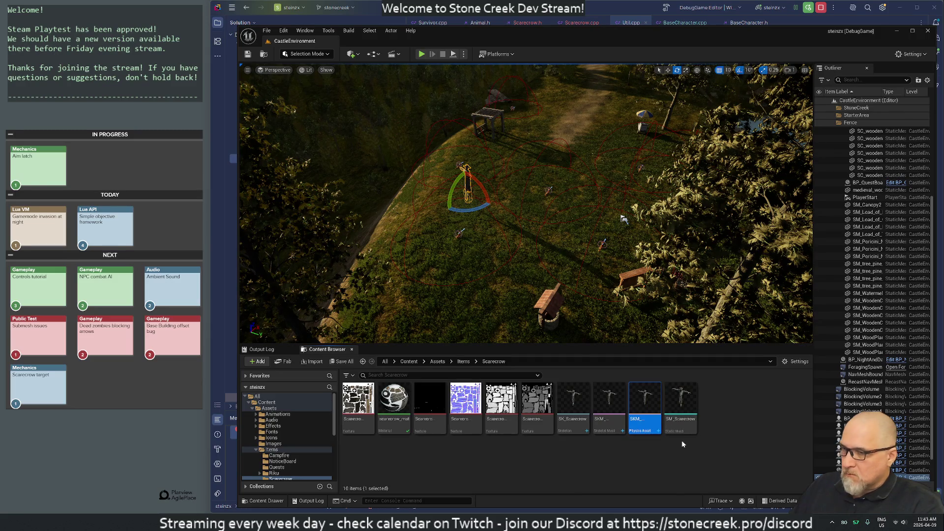
Force delete SKM_Scarecrow_Physics and check SK_Scarecrow's references in the Reference Viewer
key("Delete")
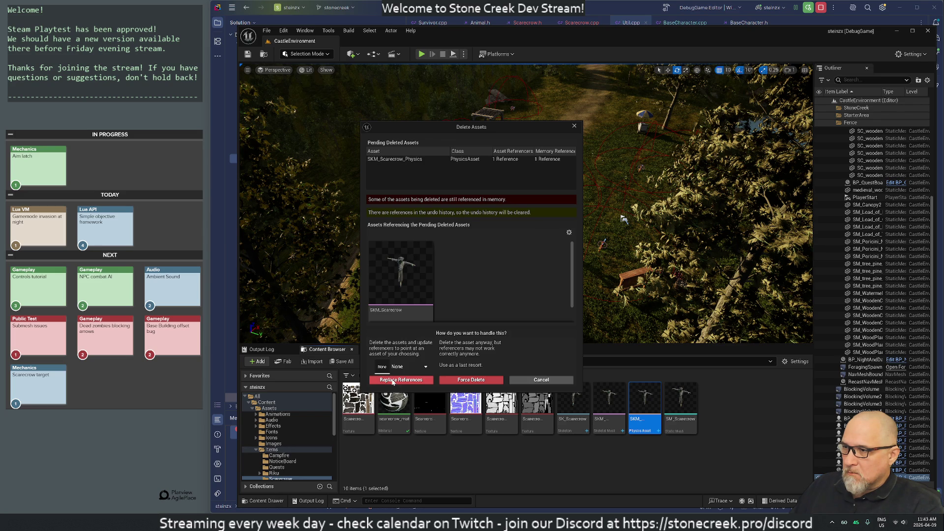
left_click(471, 381)
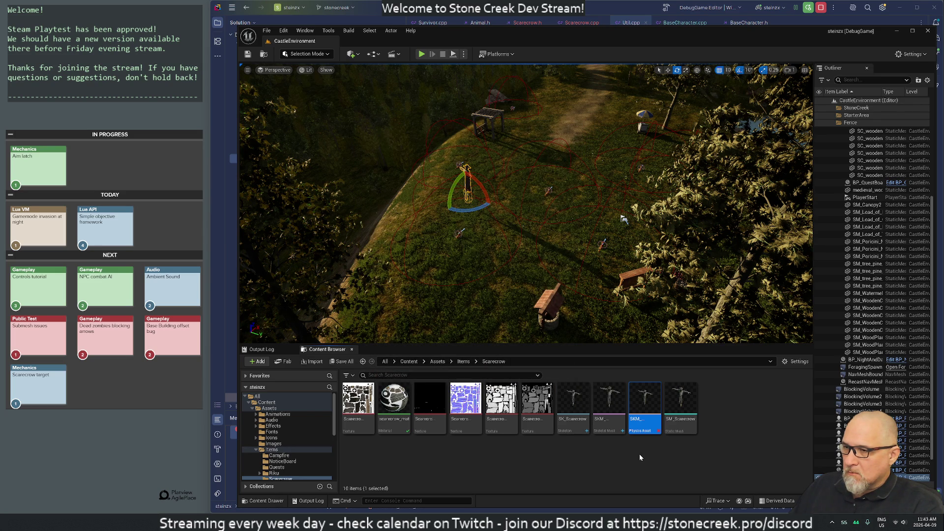
right_click(566, 404)
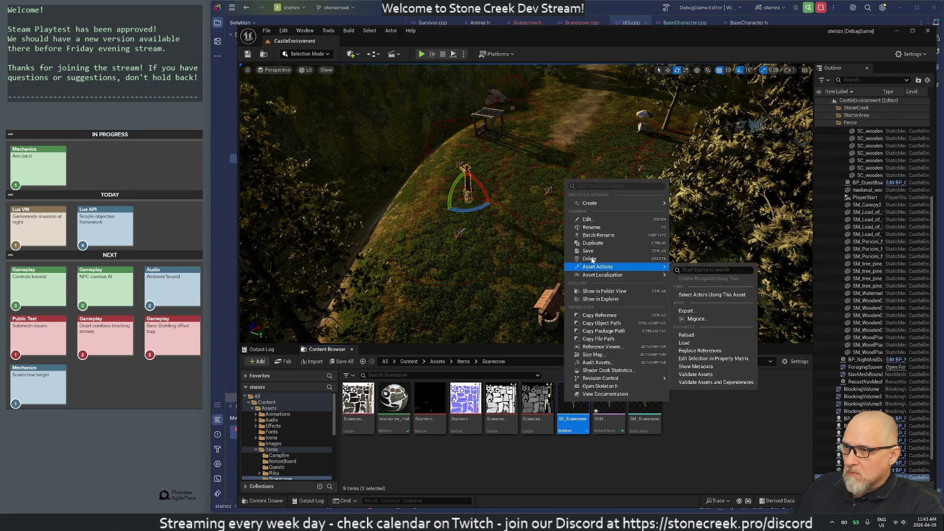
left_click(598, 348)
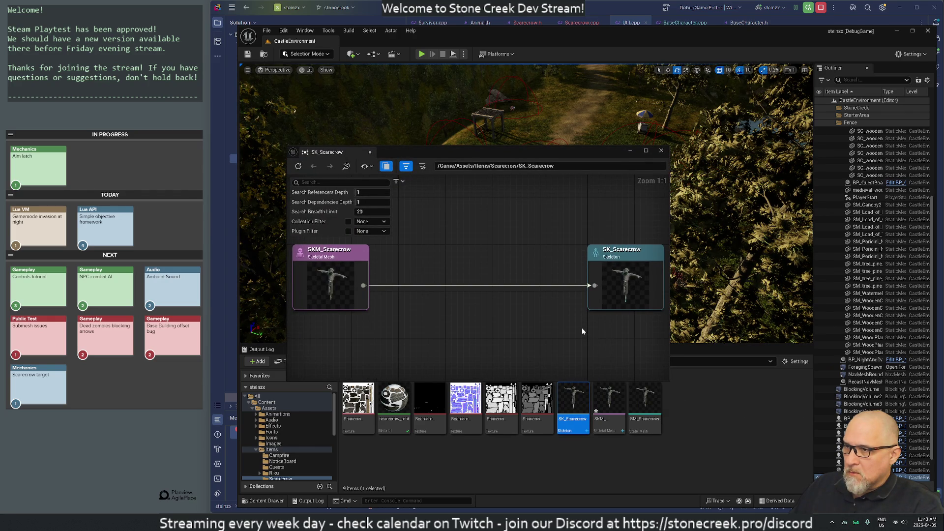
left_click(660, 151)
Open the SKM_Scarecrow mesh editor to review it, then close it
left_click(608, 397)
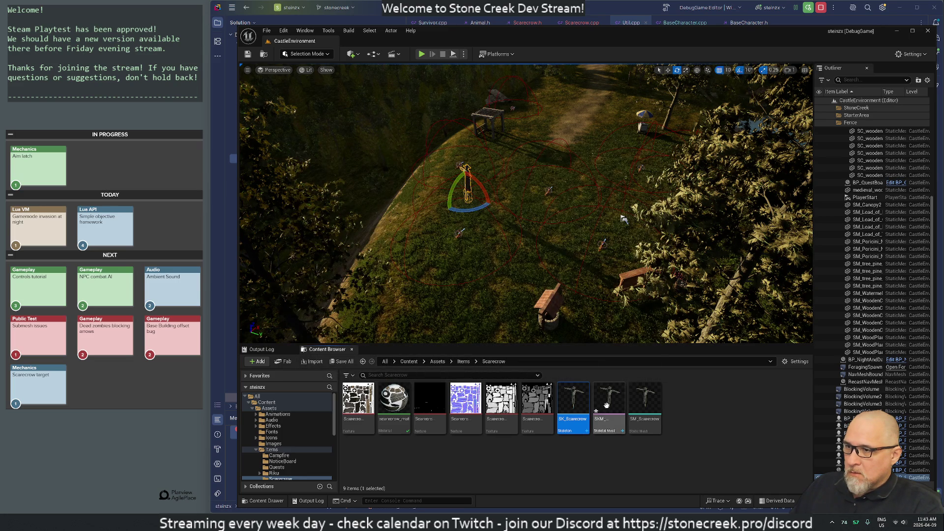
double_click(607, 398)
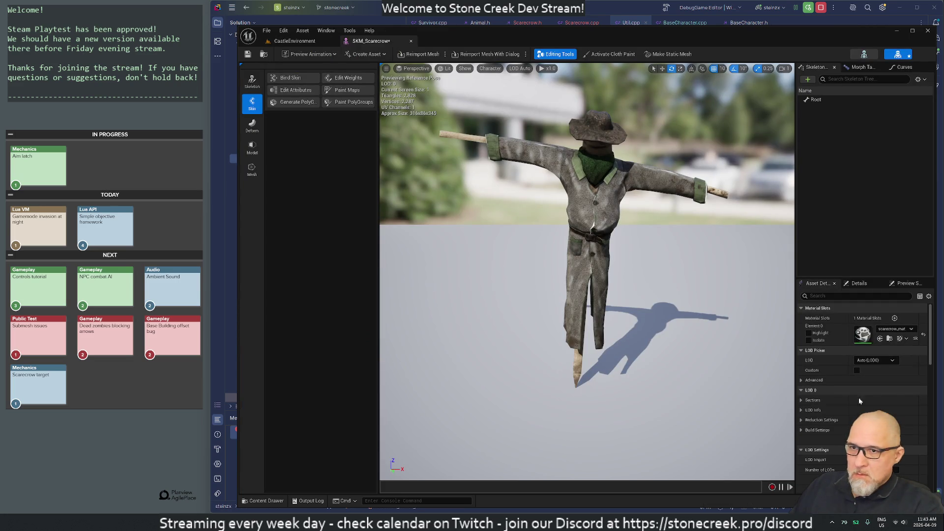
scroll(863, 408, "down", 10)
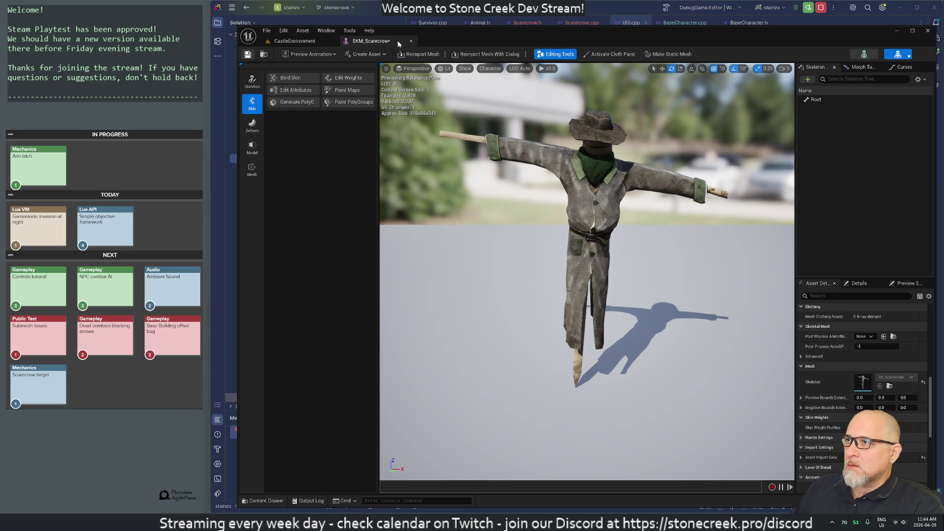
left_click(411, 41)
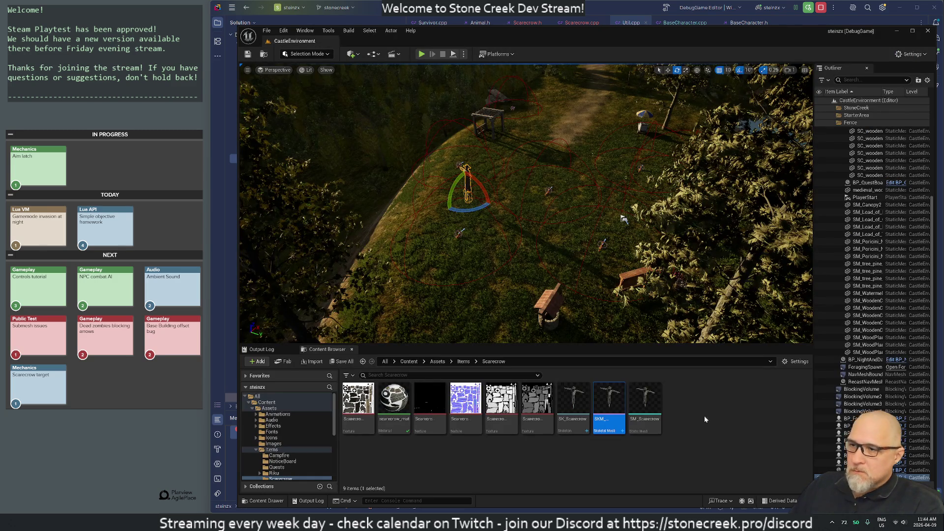
In Claude, highlight the Skeletal Mesh instruction in the reply
mouse_move(604, 404)
key("alt+Tab")
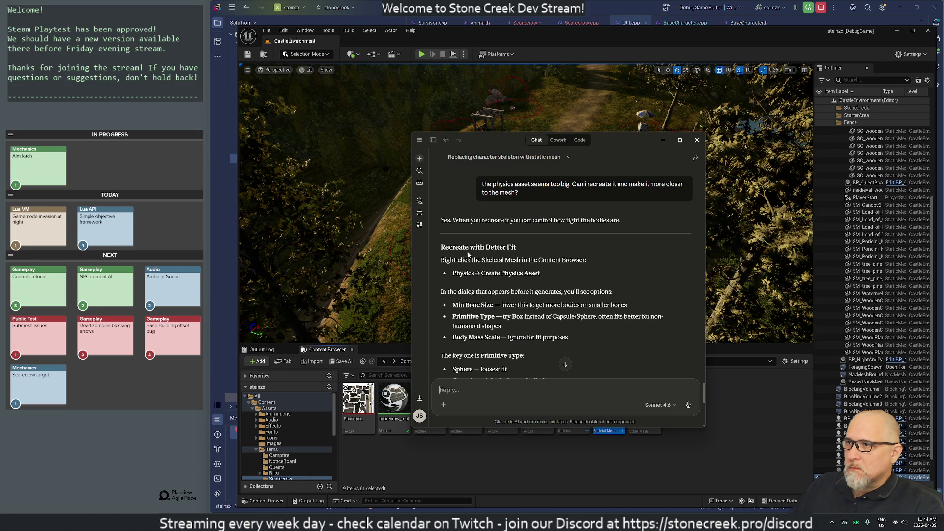
left_click_drag(478, 260, 543, 261)
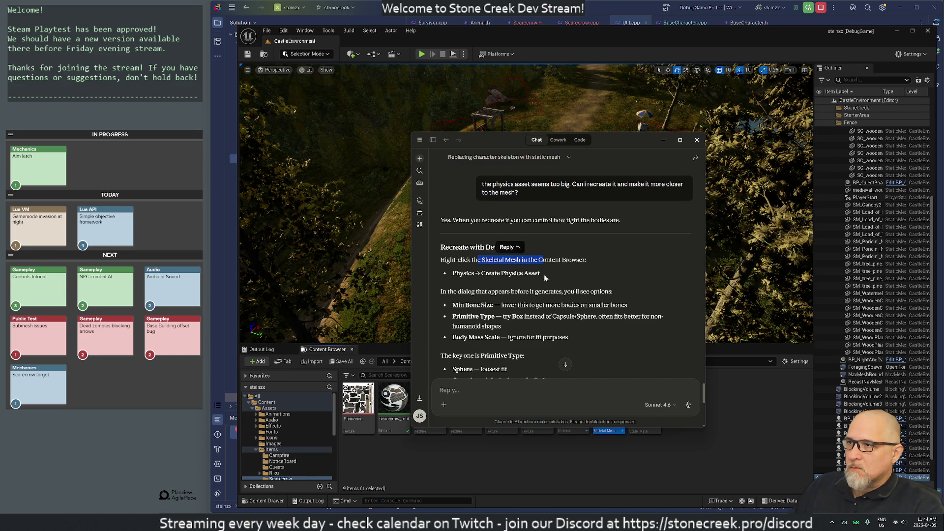
Create and assign a new physics asset from SKM_Scarecrow's Create menu
left_click(619, 453)
right_click(609, 404)
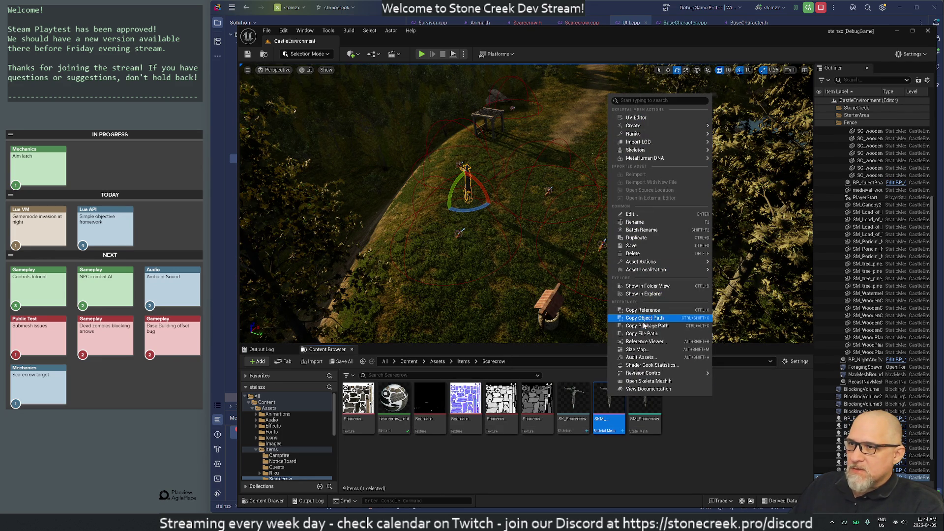
mouse_move(644, 262)
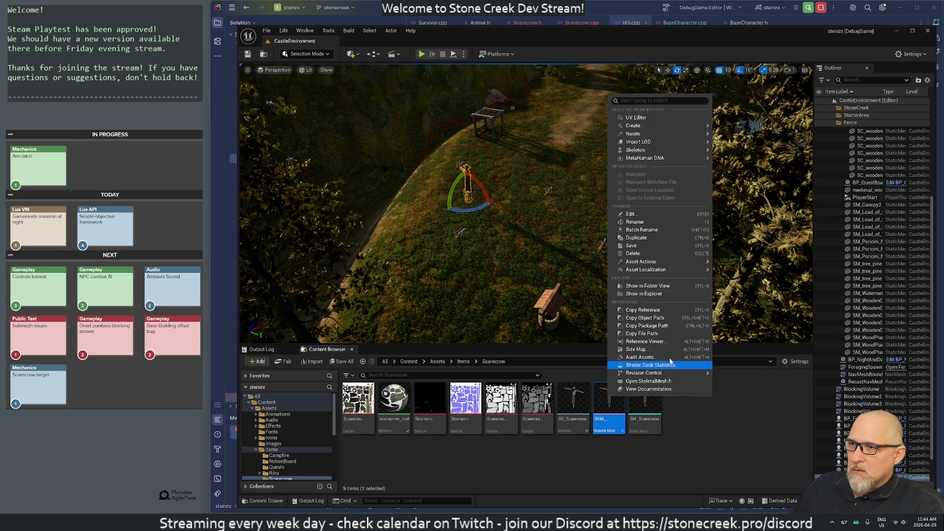
mouse_move(639, 126)
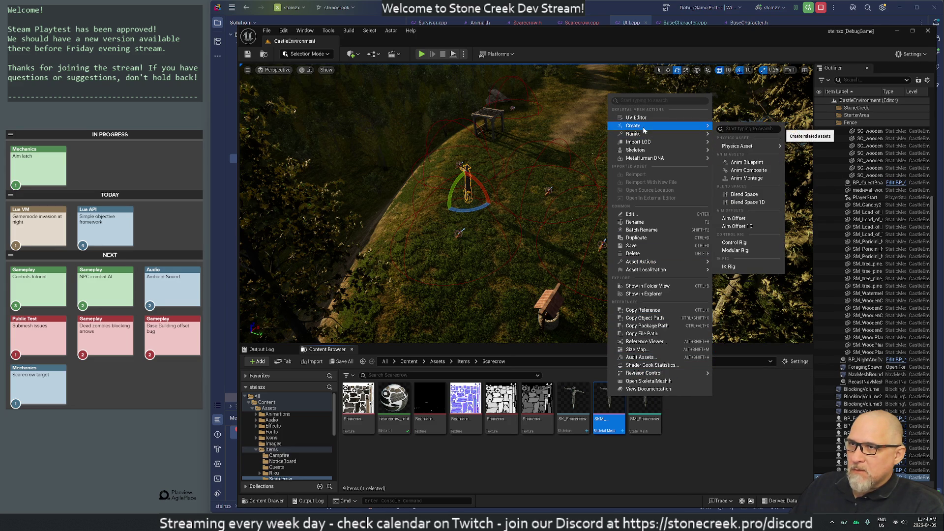
mouse_move(747, 147)
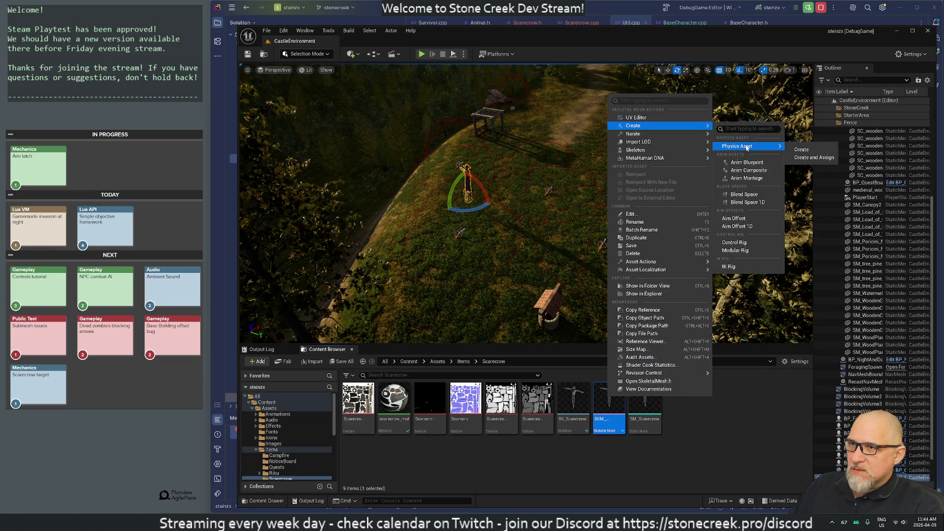
left_click(814, 158)
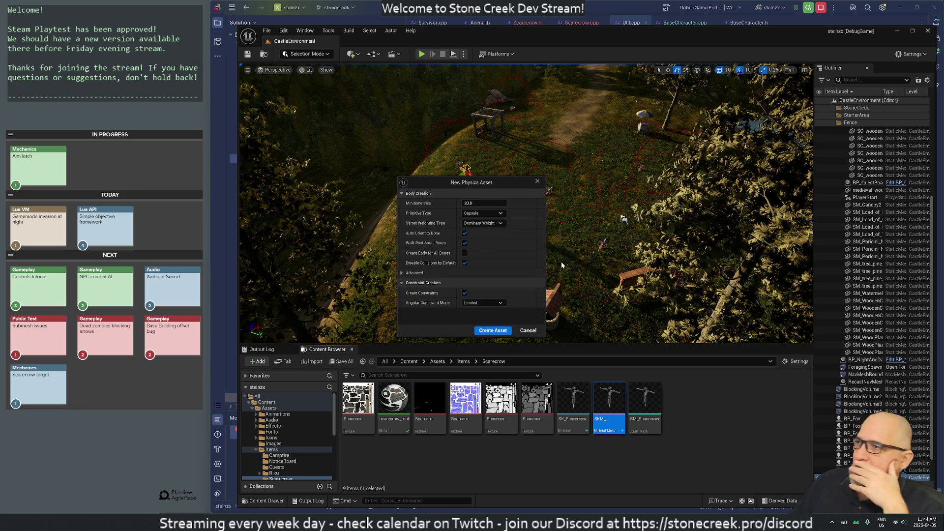
Check the primitive type list and move the Claude chat aside to reveal the dialog
left_click(479, 214)
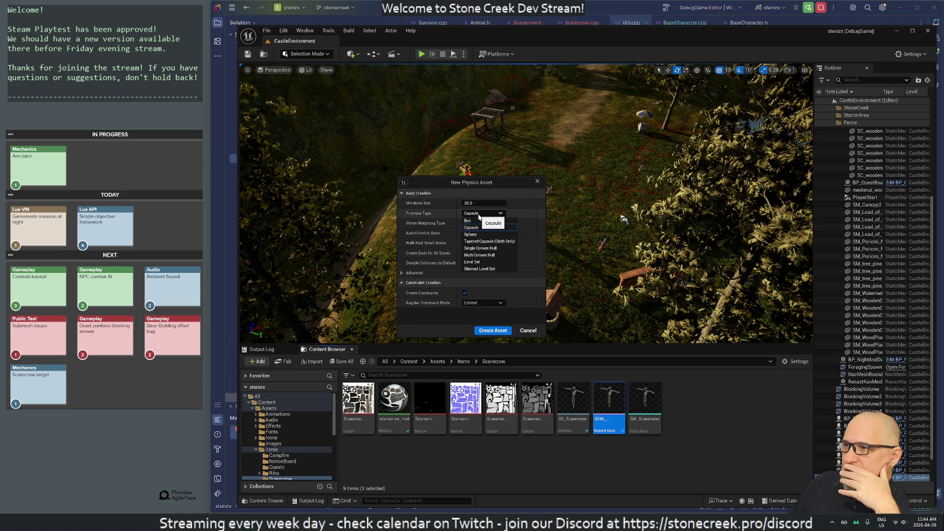
left_click(479, 227)
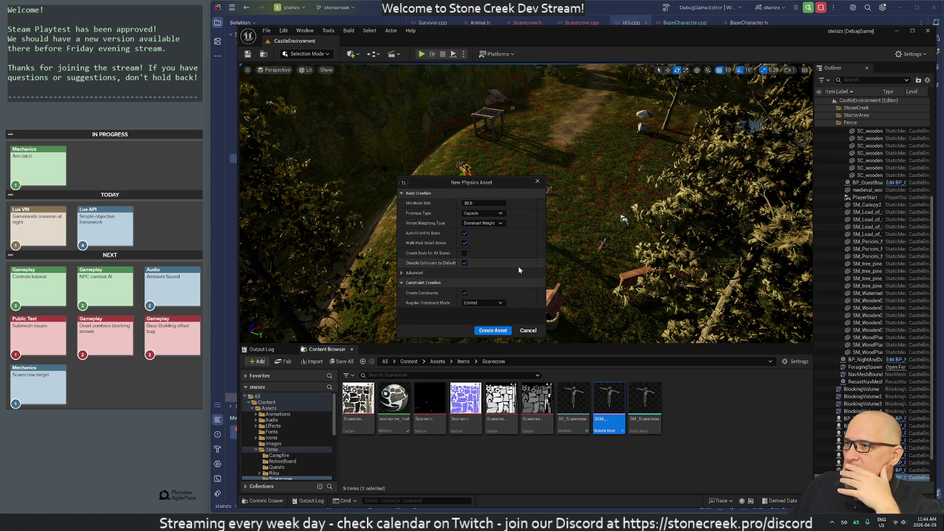
key("alt+Tab")
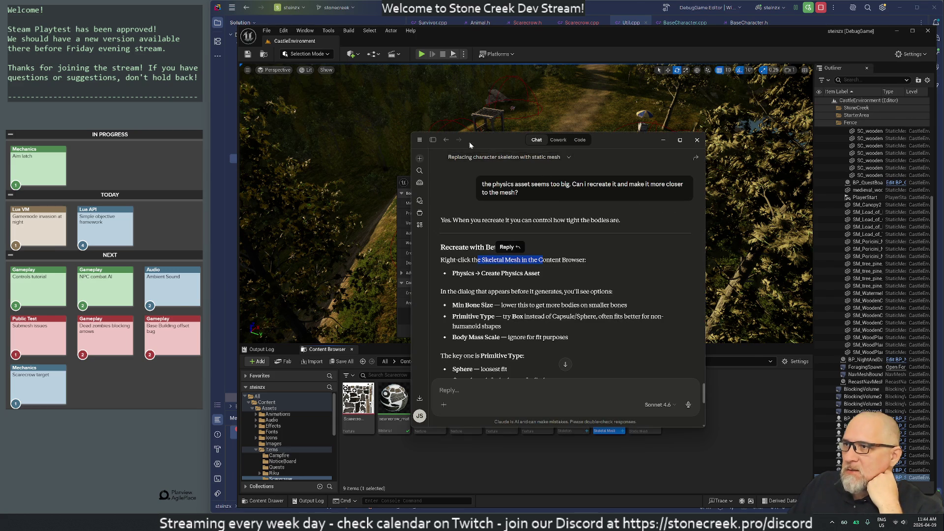
mouse_move(469, 142)
left_mouse_down()
mouse_move(666, 67)
mouse_move(660, 31)
left_mouse_up()
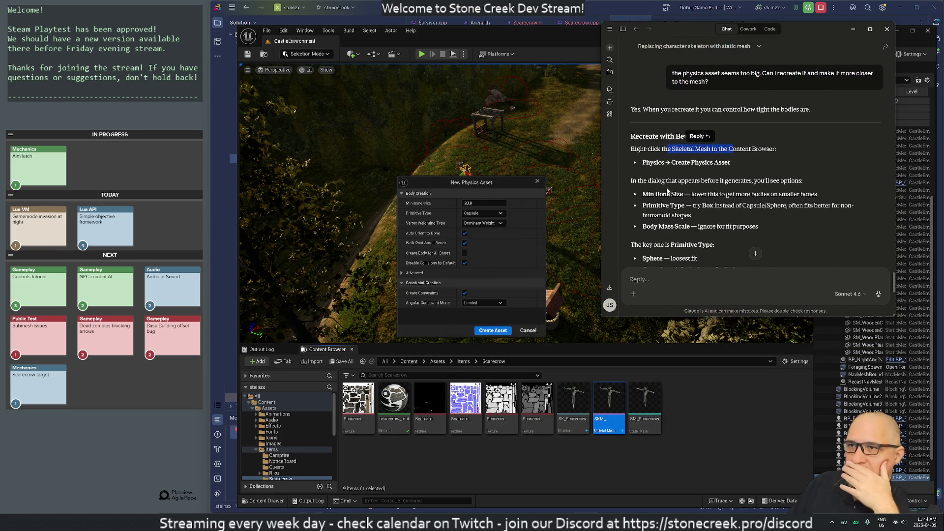
Enter a new Min Bone Size value in the New Physics Asset dialog
left_click(487, 203)
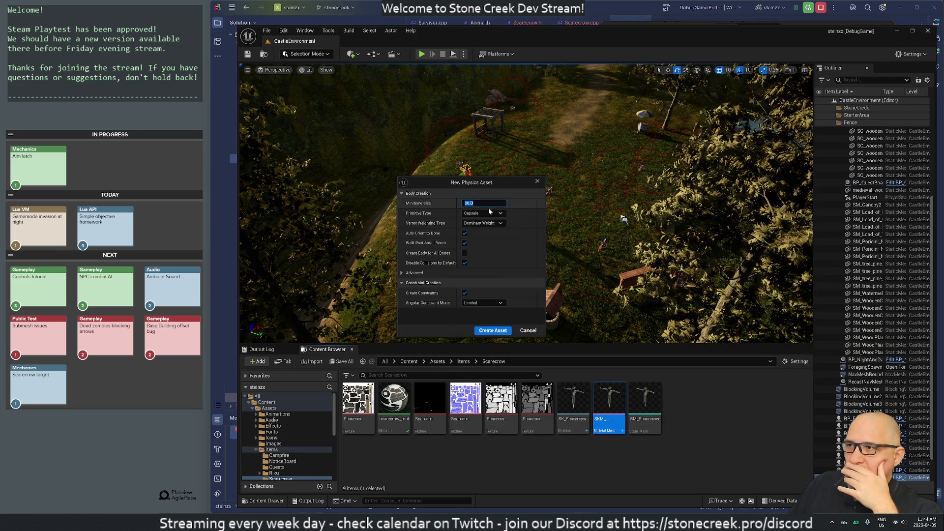
type("18.0")
key("ctrl+a")
type("7.0")
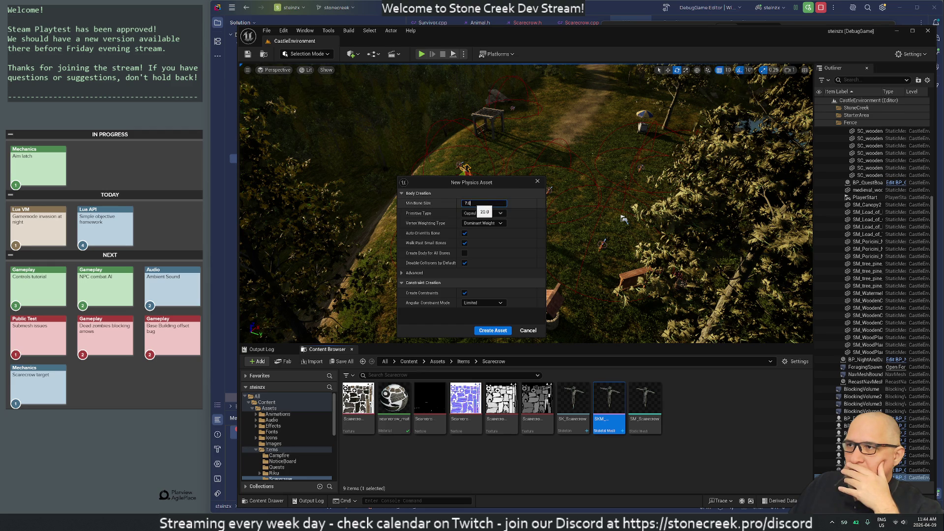
key("alt+Tab")
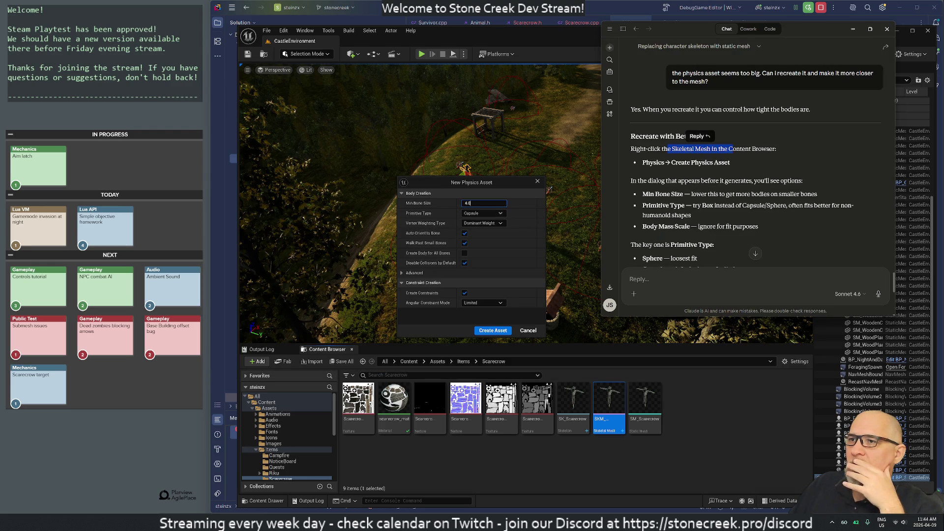
Set the body primitive type to Box, then scroll through Claude's instructions
left_click(482, 213)
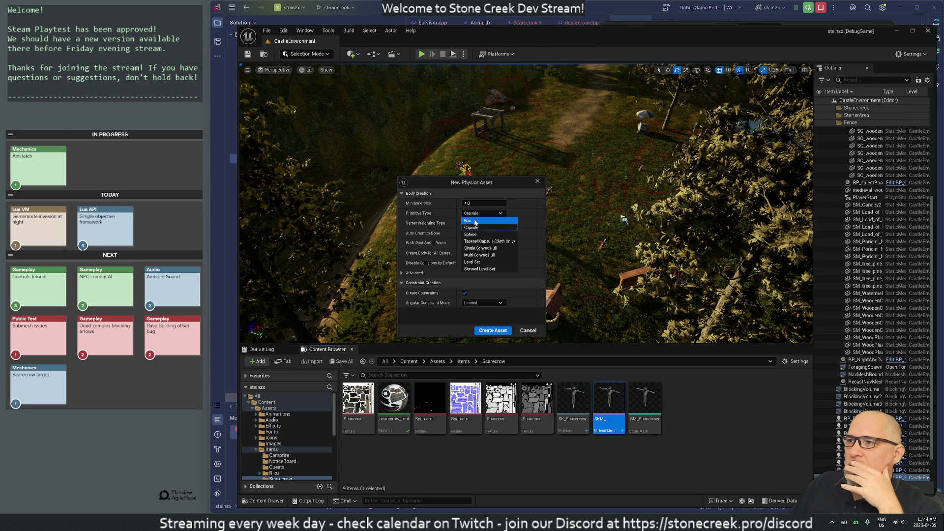
left_click(475, 221)
key("alt+Tab")
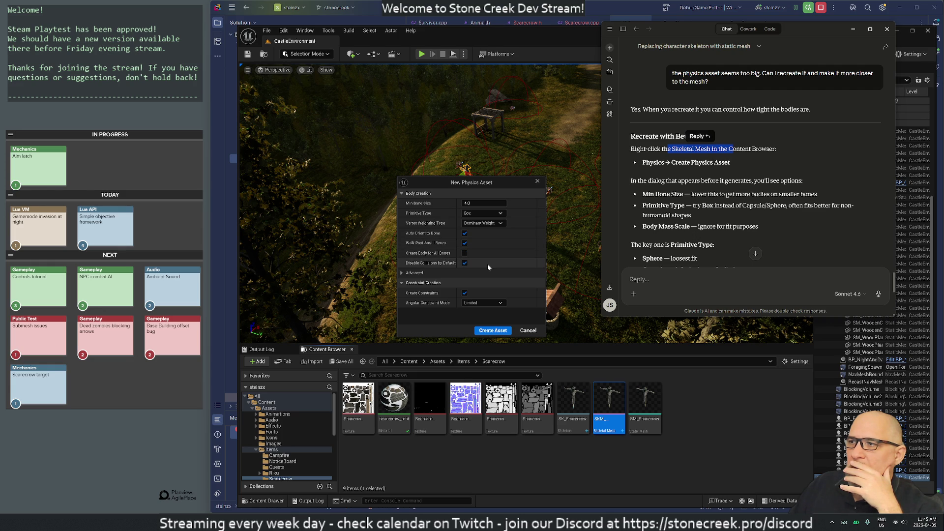
scroll(716, 235, "down", 1)
scroll(716, 235, "down", 2)
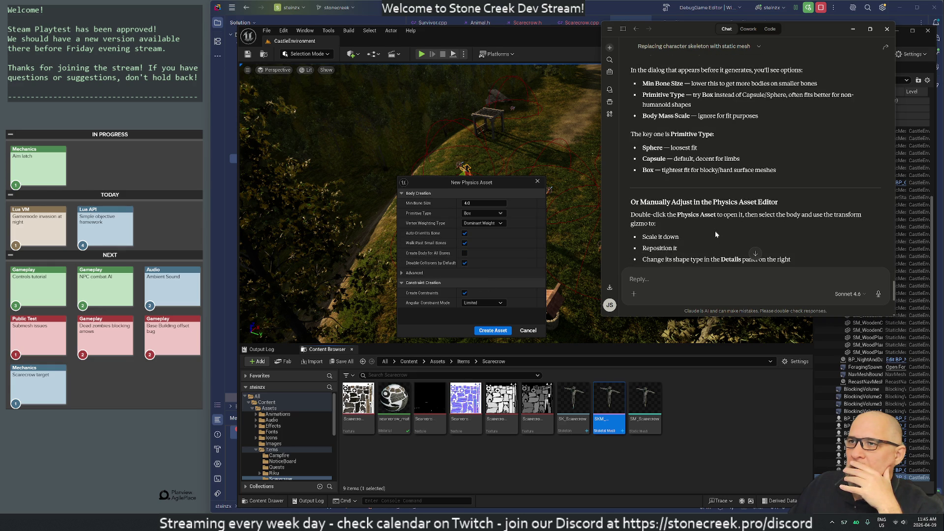
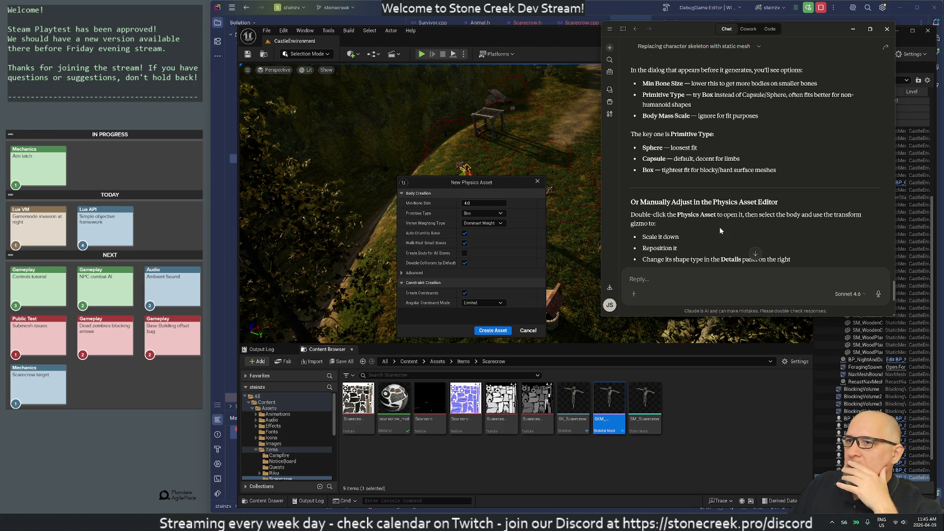
Create a Box-primitive physics asset for the scarecrow, select its Root body and switch to scaling
scroll(745, 163, "down", 3)
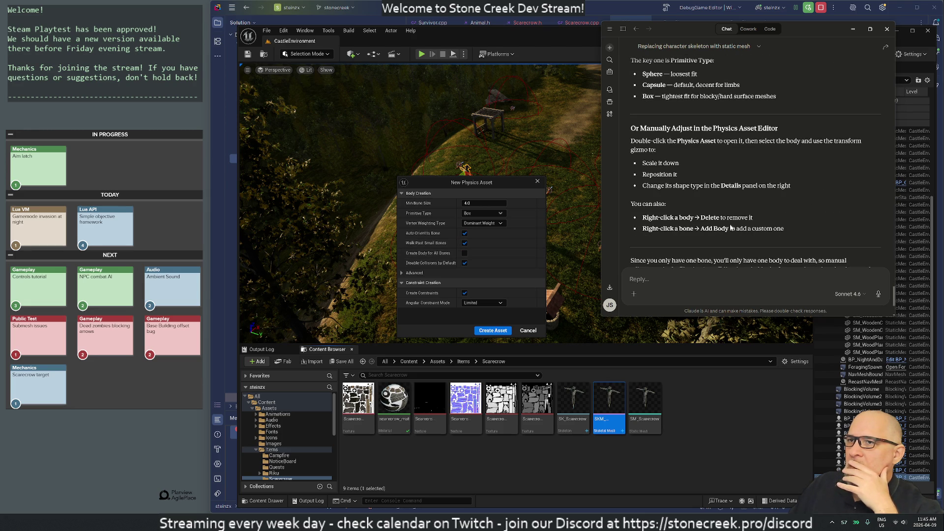
scroll(723, 223, "down", 3)
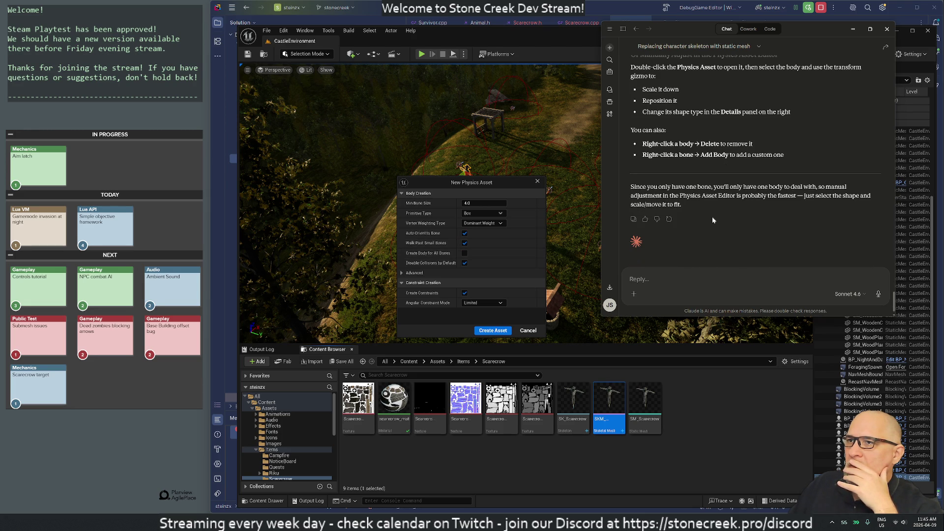
left_click(488, 326)
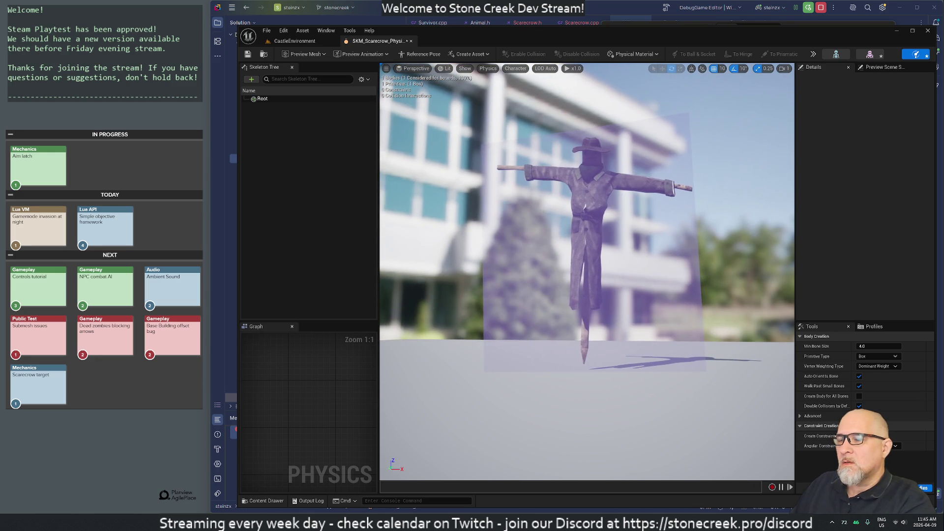
left_click(601, 297)
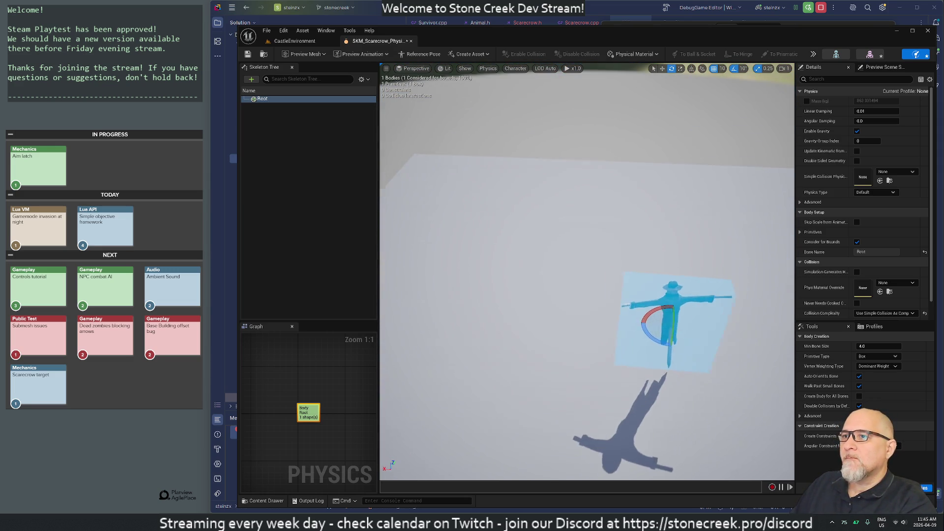
scroll(516, 266, "up", 3)
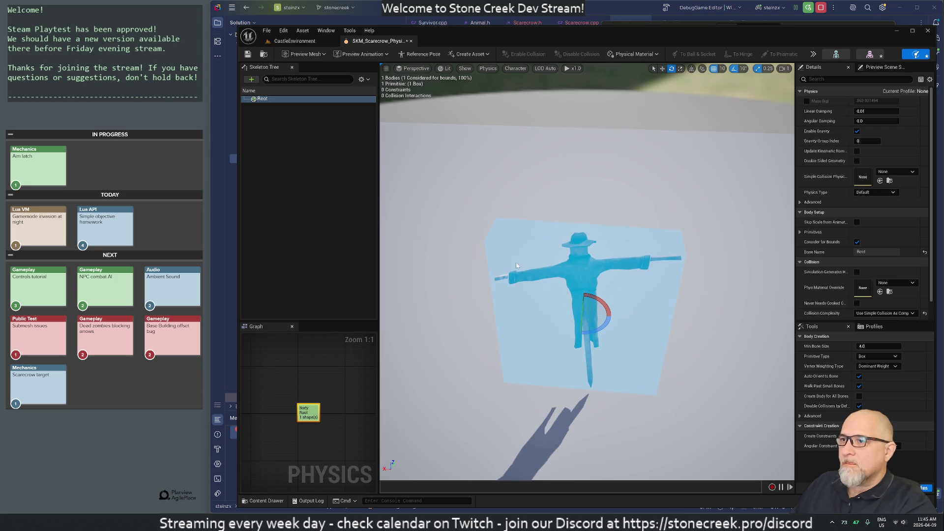
key("r")
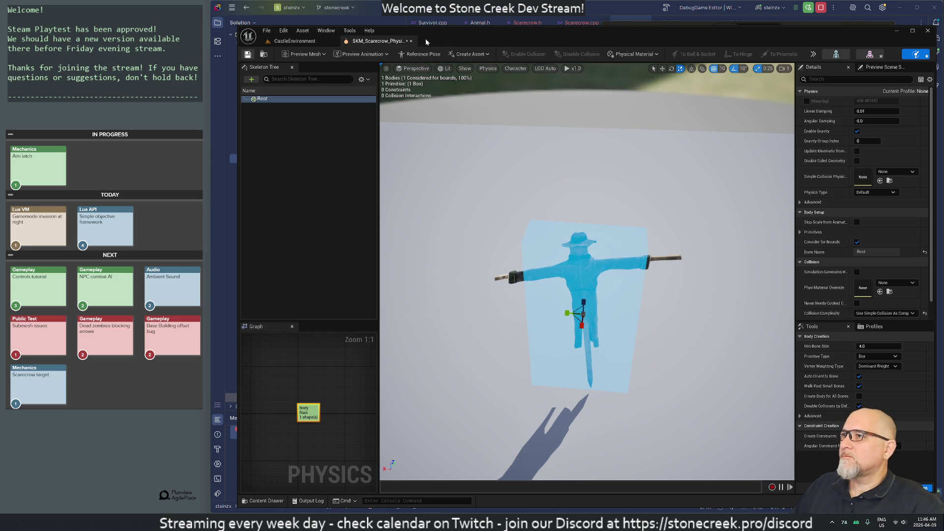
Play the level in the editor, walk to the scarecrow and hit it
left_click(411, 41)
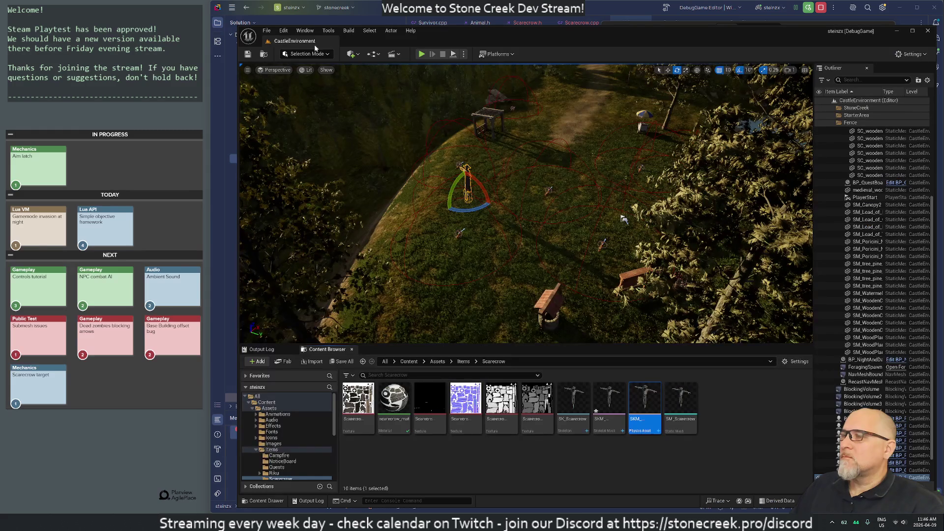
left_click(425, 56)
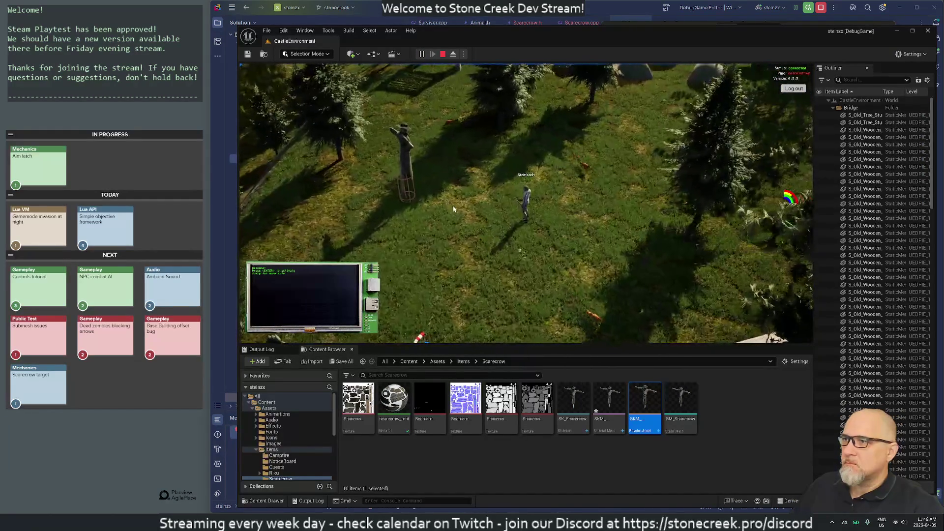
key("s")
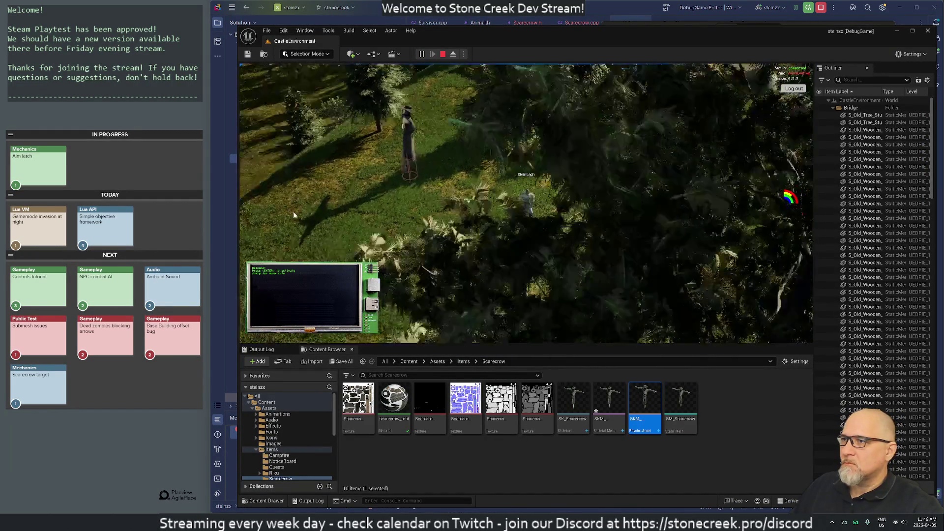
key("s")
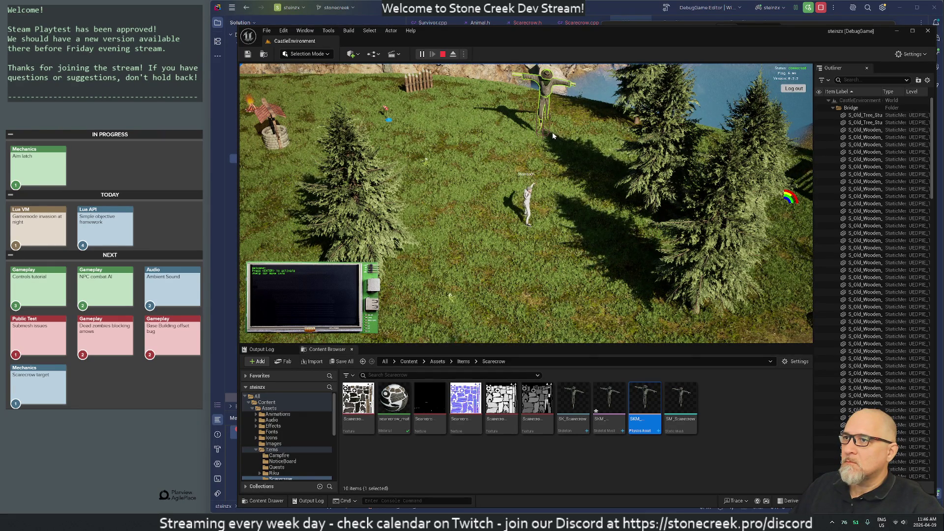
left_click(543, 102)
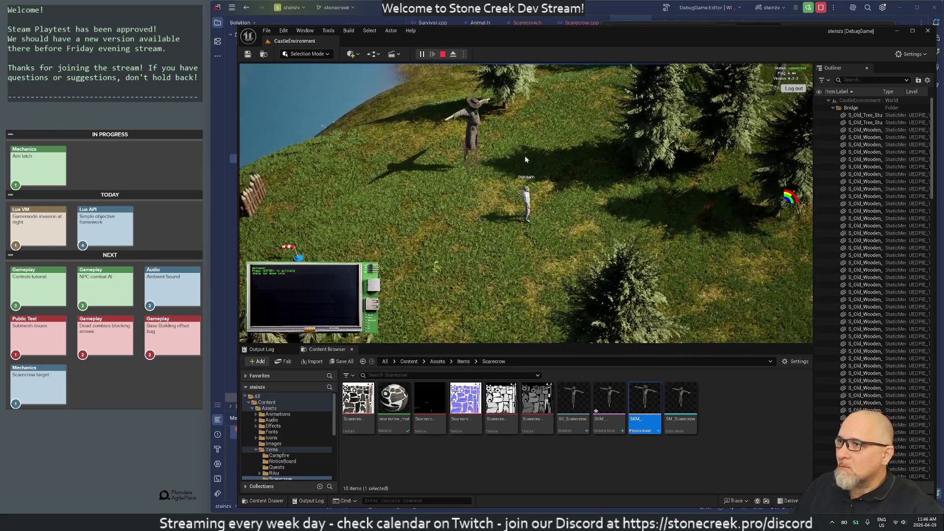
left_click(472, 148)
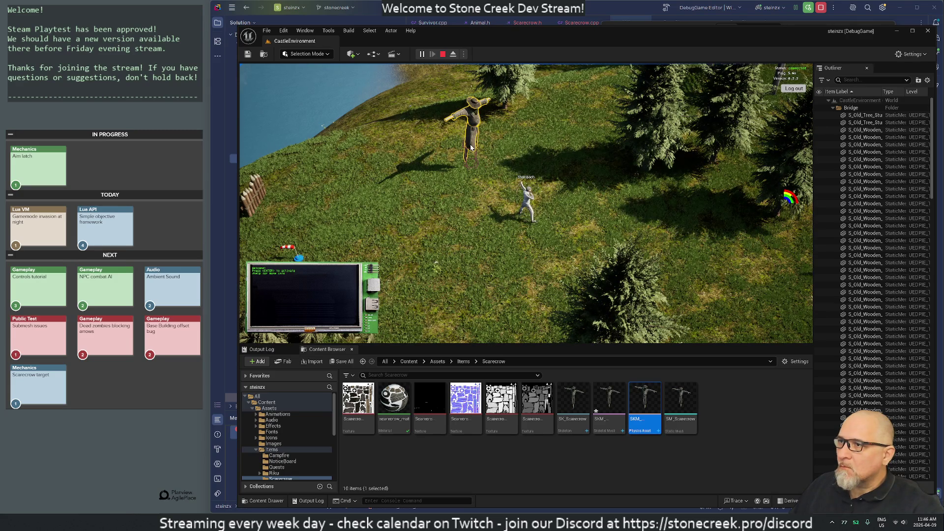
Stop the play session, delete the scarecrow from CastleEnvironment and bring up the LeanKit board
key("Escape")
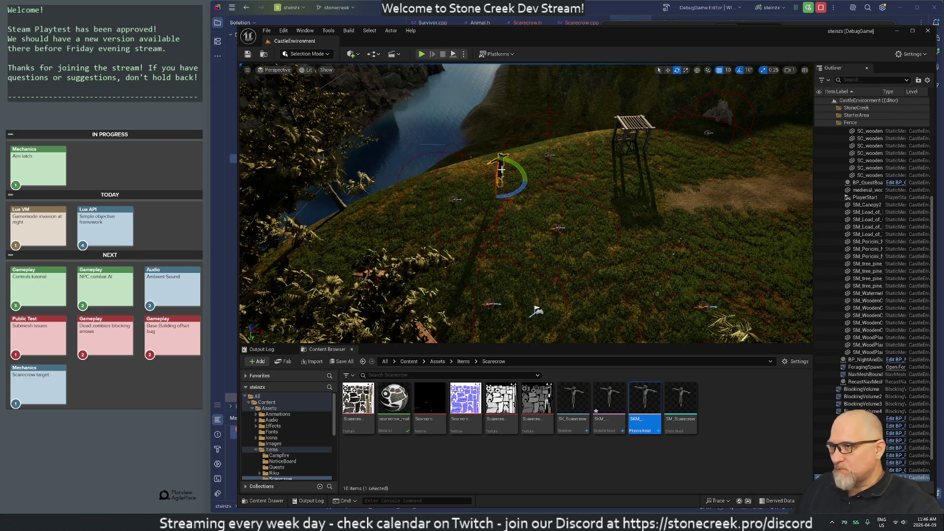
key("Delete")
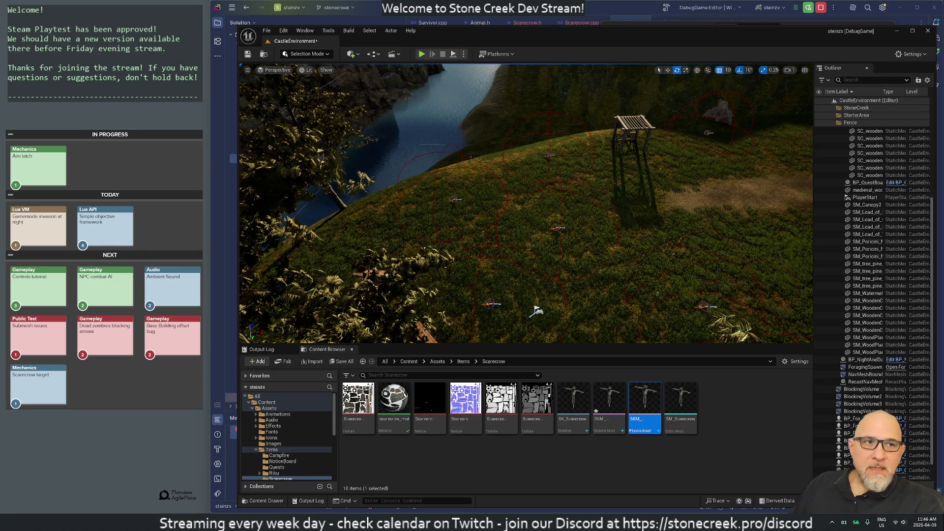
key("alt+Tab")
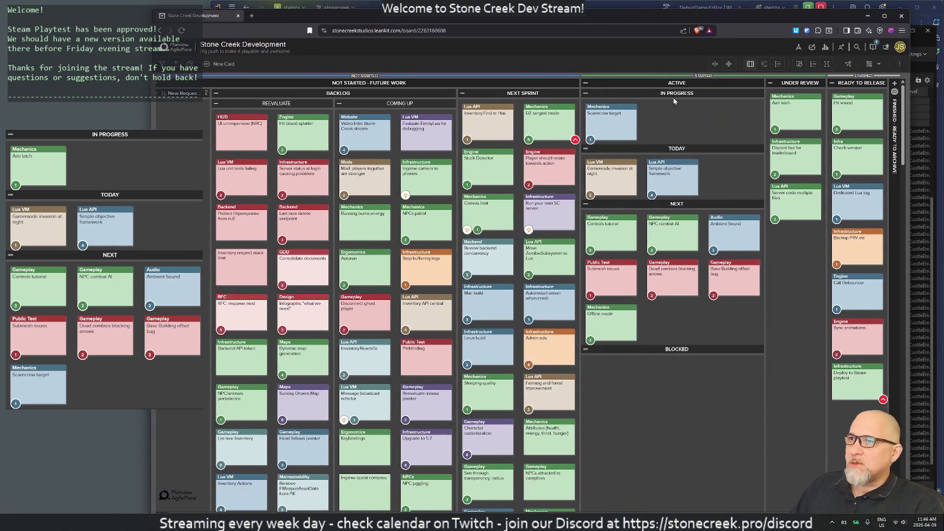
Mark Scarecrow target Blocked; move Simple objective framework and Gamemode invasion at night to In Progress
left_click_drag(611, 120, 612, 376)
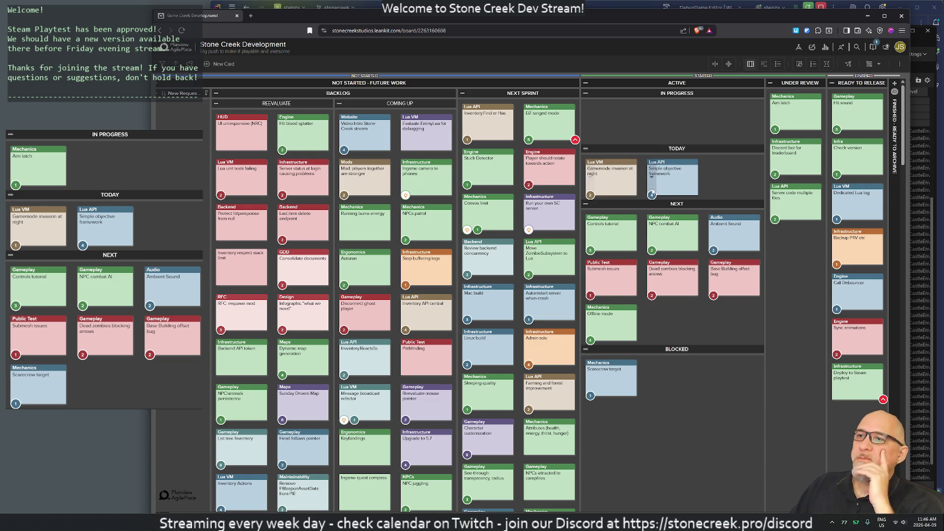
left_click_drag(676, 187, 613, 123)
mouse_move(618, 180)
left_mouse_down()
mouse_move(654, 125)
mouse_move(671, 123)
left_mouse_up()
Nudge the board window, snip the Active lane as a screenshot, and open File Explorer
mouse_move(350, 22)
left_mouse_down()
mouse_move(327, 51)
mouse_move(357, 48)
left_mouse_up()
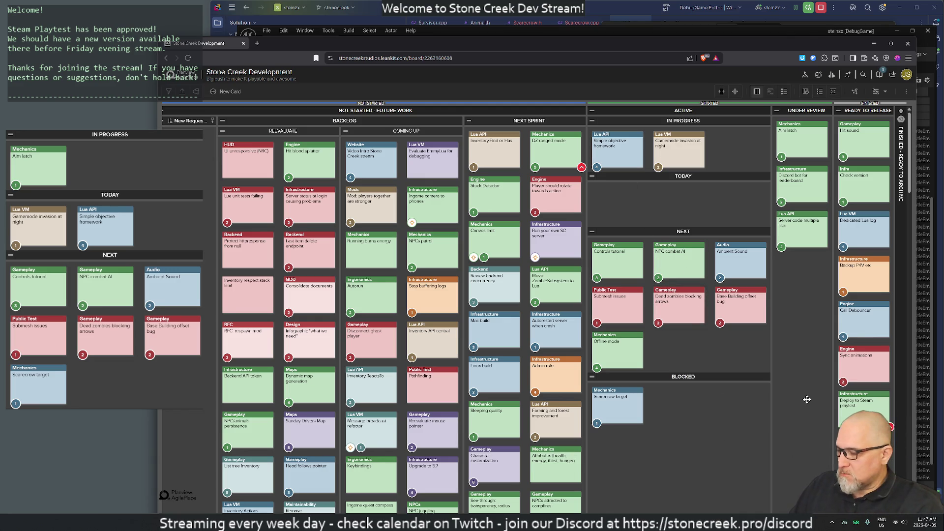
key("super+shift+s")
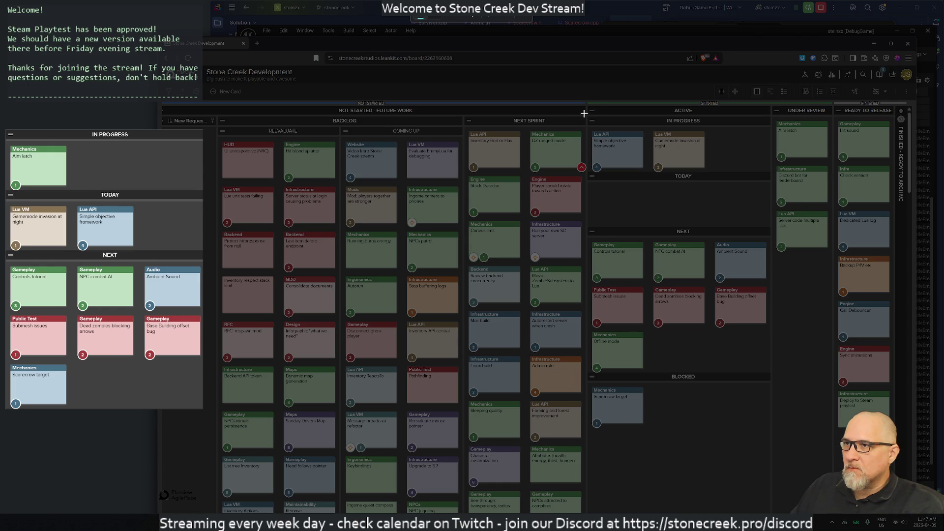
mouse_move(586, 115)
left_mouse_down()
mouse_move(721, 379)
mouse_move(778, 439)
mouse_move(770, 432)
left_mouse_up()
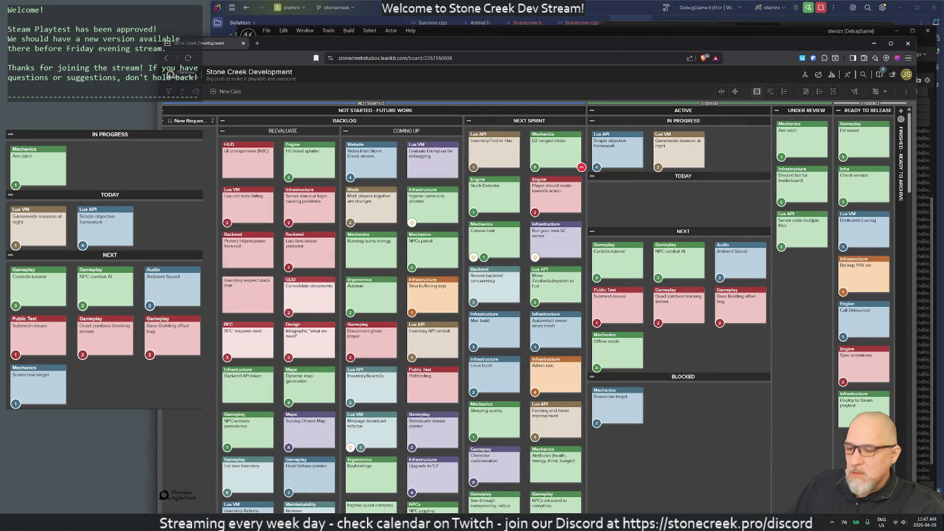
key("super+e")
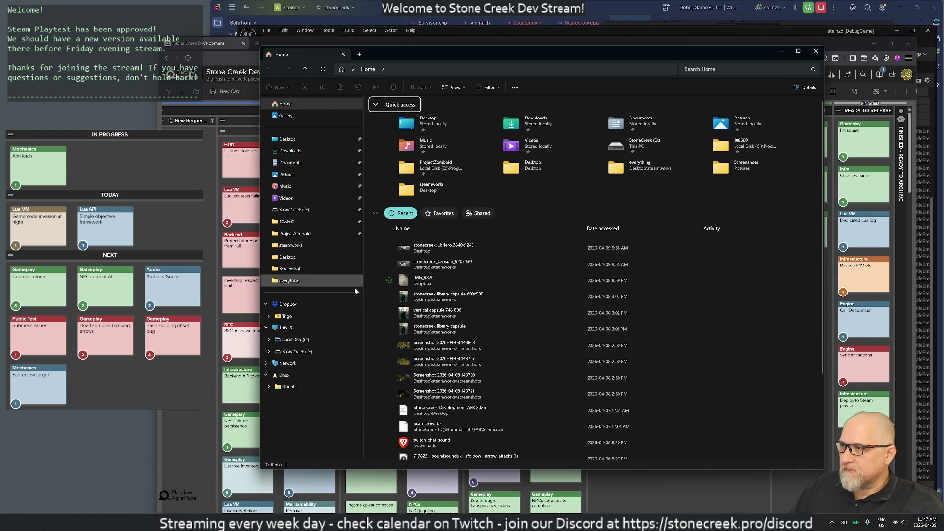
In Pictures > Screenshots, rename the newest screenshot to leankit
left_click(309, 305)
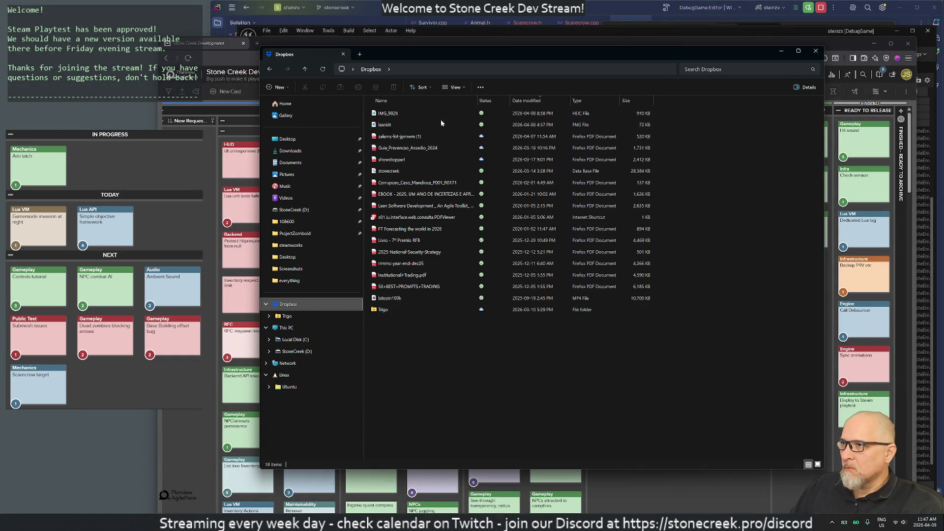
left_click(288, 197)
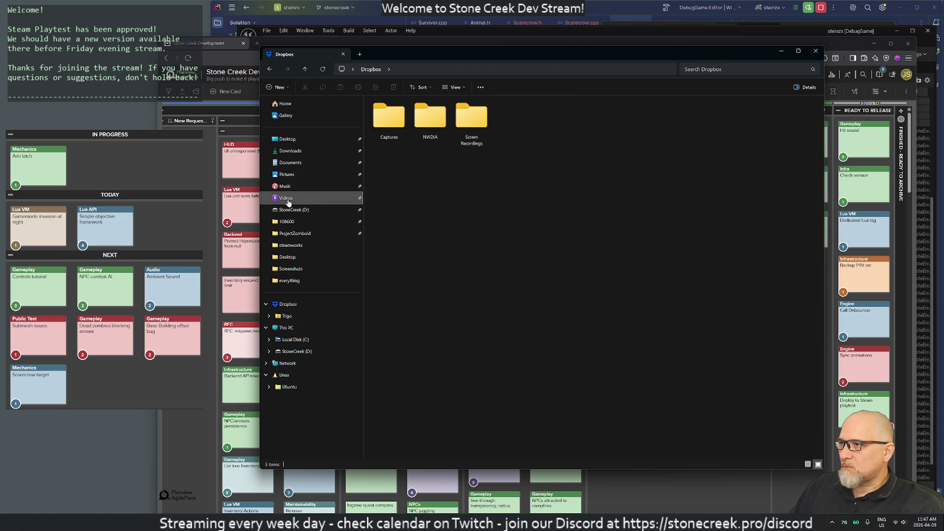
left_click(471, 121)
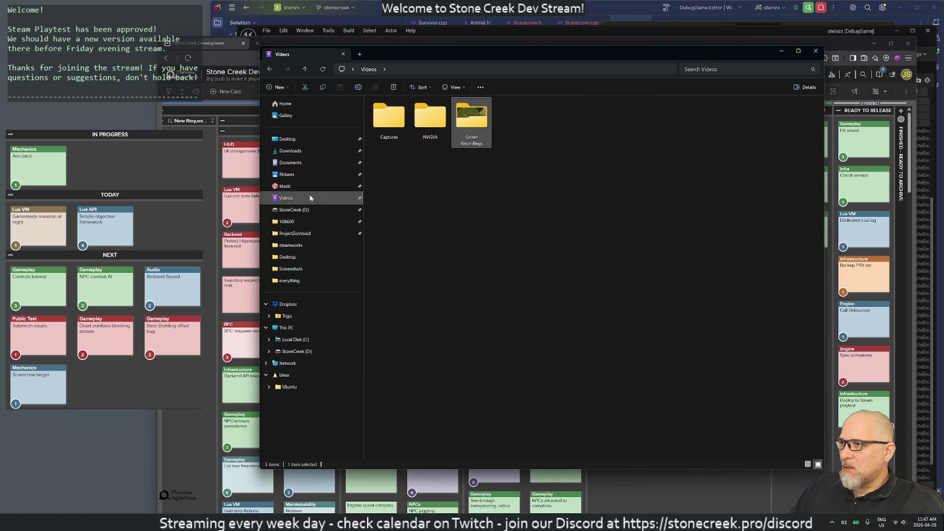
left_click(294, 174)
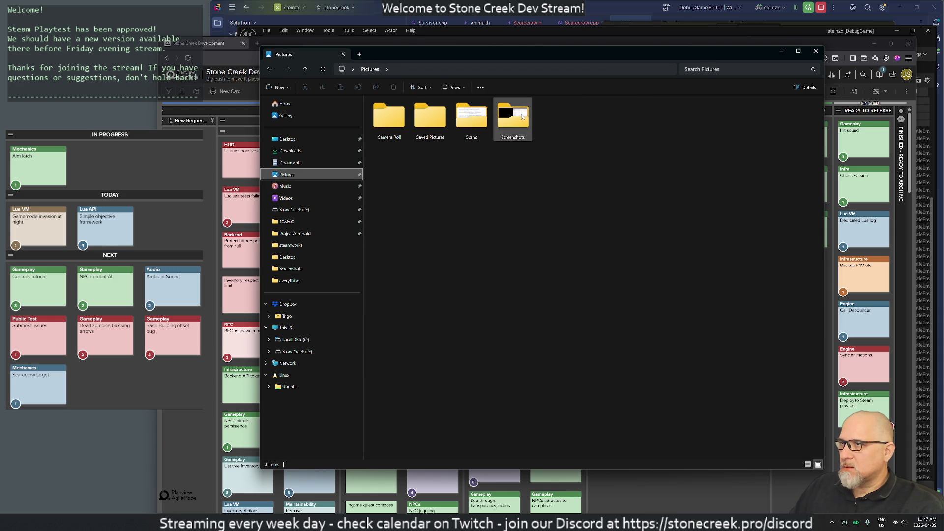
double_click(521, 116)
left_click(405, 162)
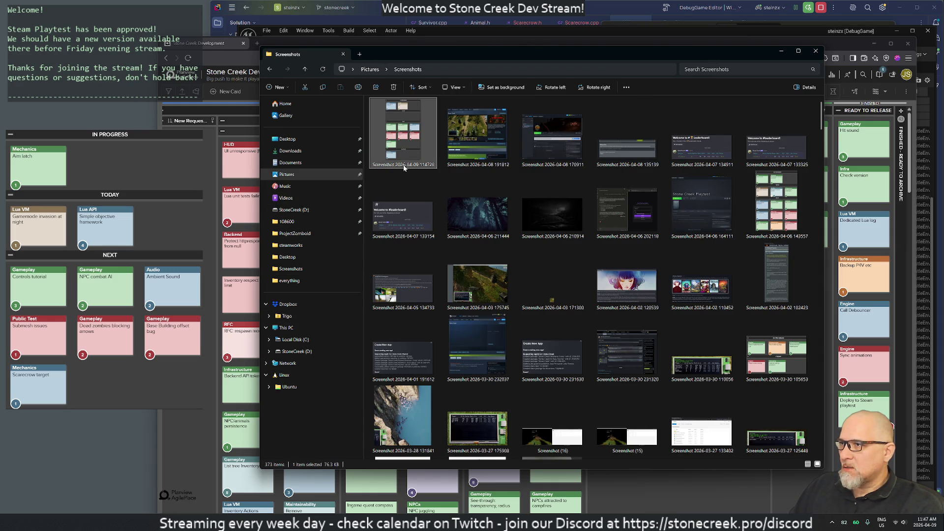
key("F2")
type("leank")
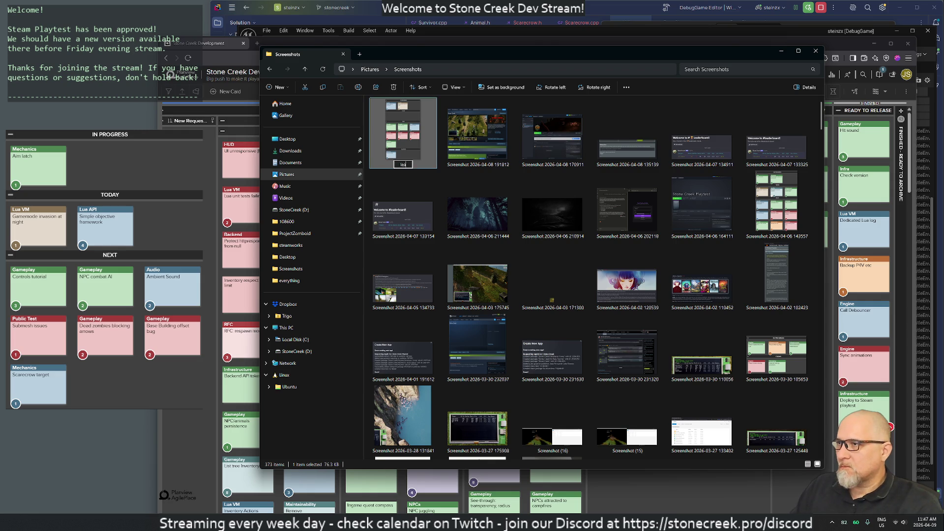
type("it")
key("Return")
Move leankit.png into Dropbox, replacing the older copy, then switch to the BUILDER remote desktop
mouse_move(405, 149)
left_mouse_down()
mouse_move(348, 253)
mouse_move(297, 309)
left_mouse_up()
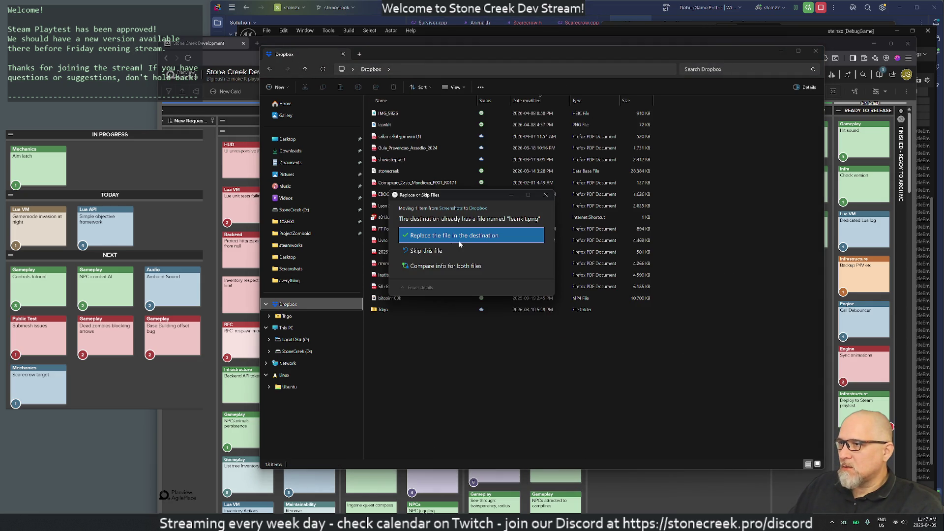
left_click(452, 256)
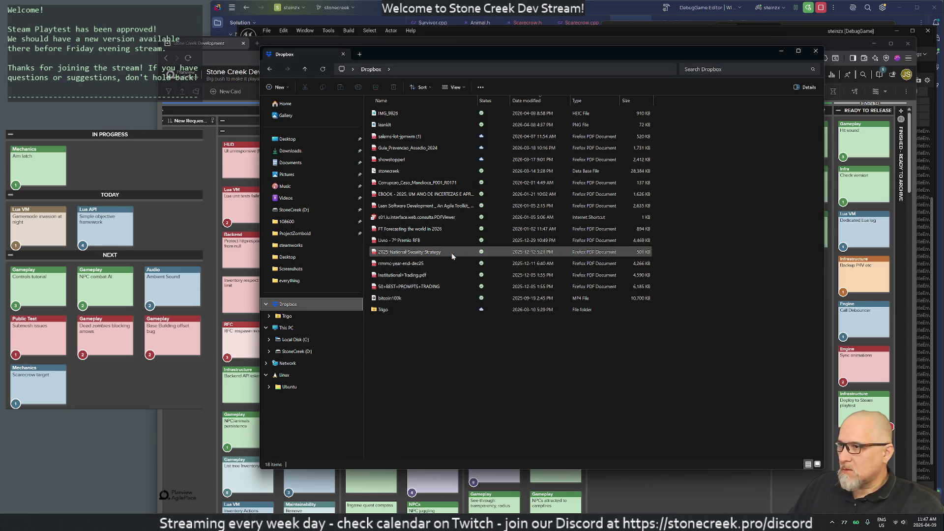
key("alt+Left")
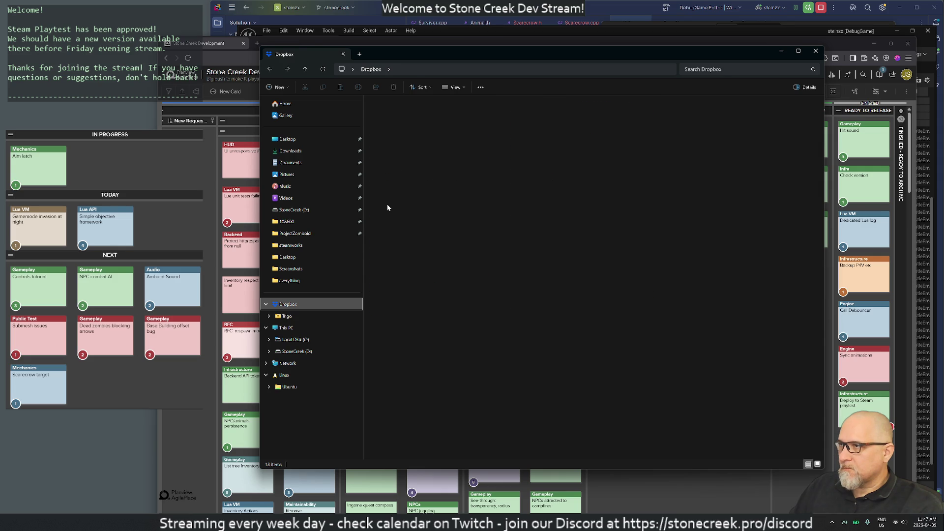
mouse_move(400, 144)
left_mouse_down()
mouse_move(309, 284)
mouse_move(282, 304)
left_mouse_up()
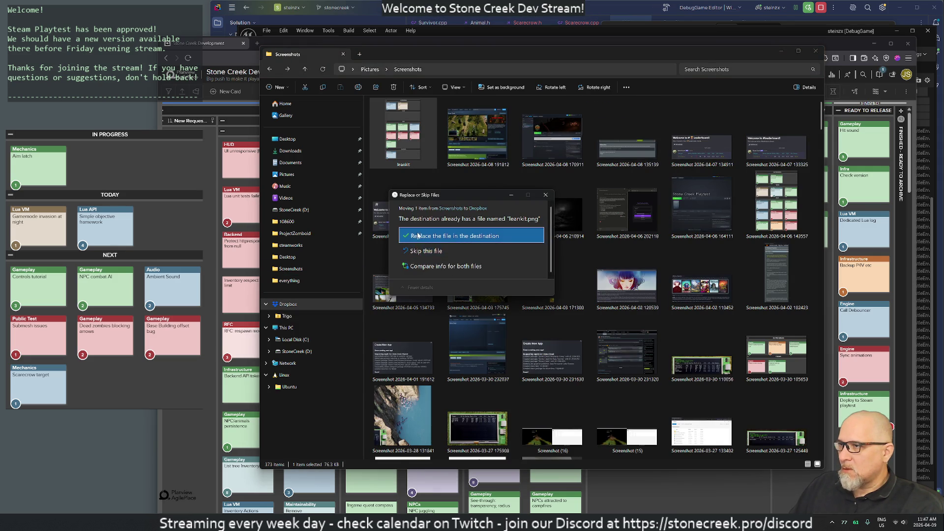
left_click(452, 235)
left_click(816, 51)
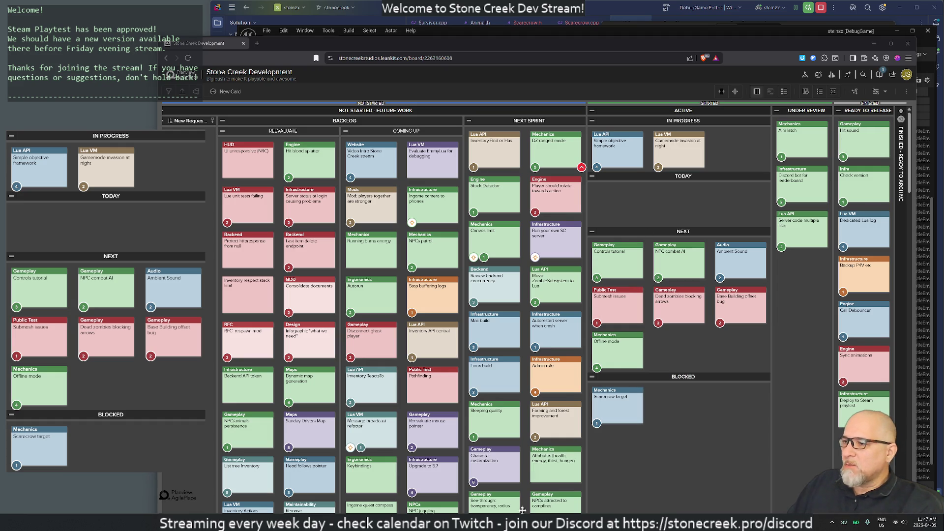
key("alt+Tab")
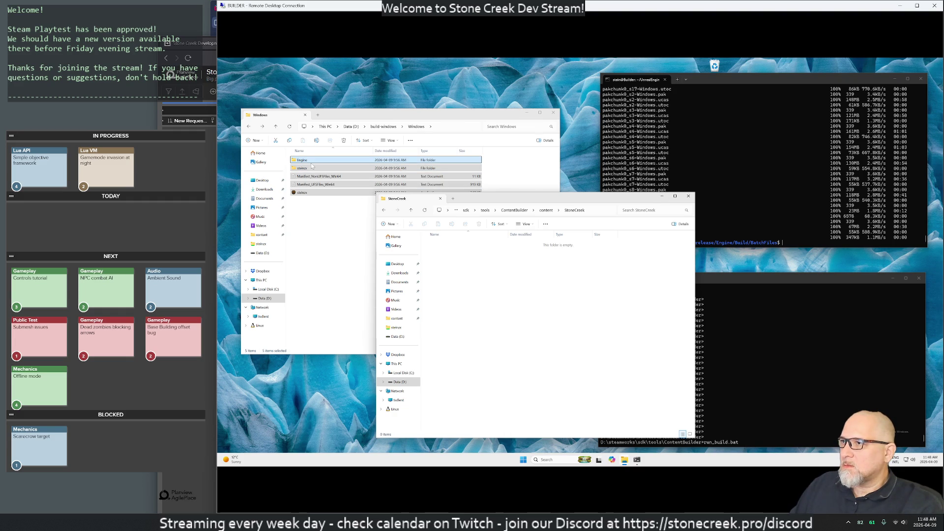
Move the five Windows build items into the StoneCreek folder and close the emptied window
left_click_drag(308, 164, 474, 299)
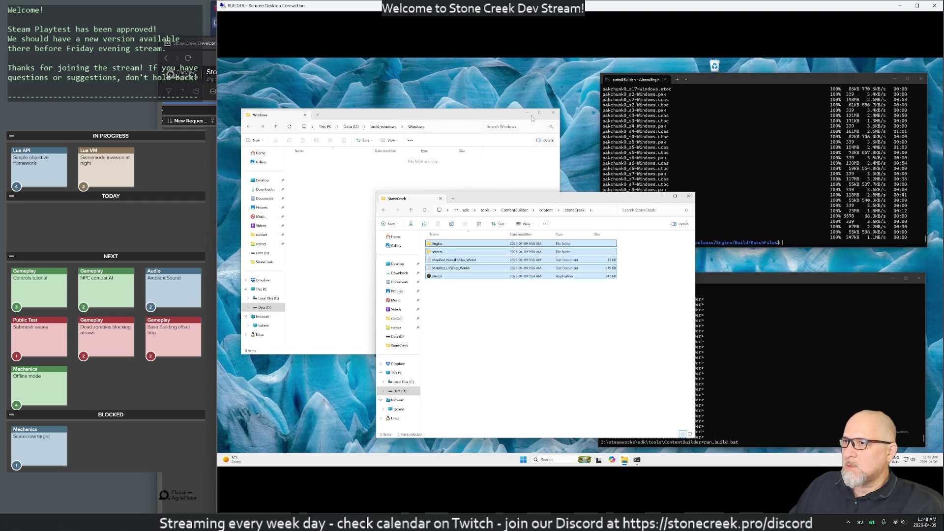
left_click(554, 113)
left_click(457, 317)
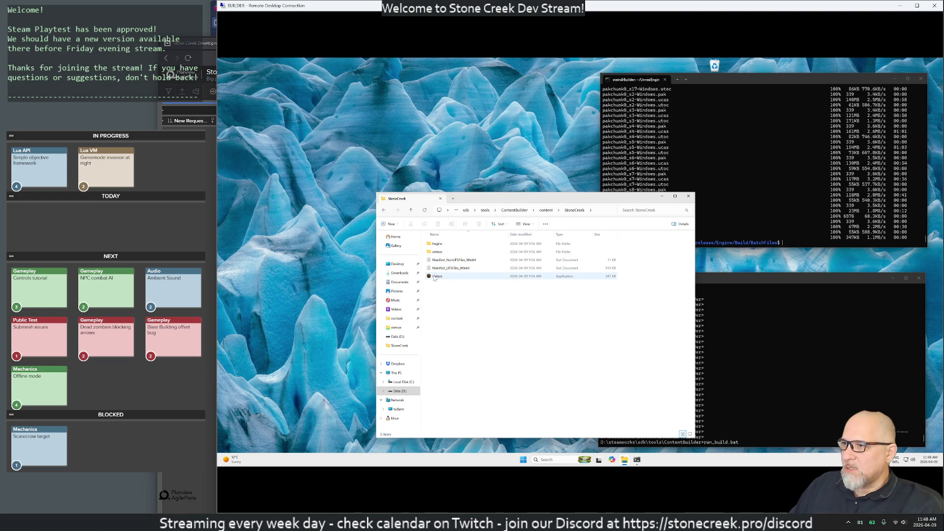
Rename the steinzx application to StoneCreek and close the folder window
left_click(434, 277)
left_click(437, 277)
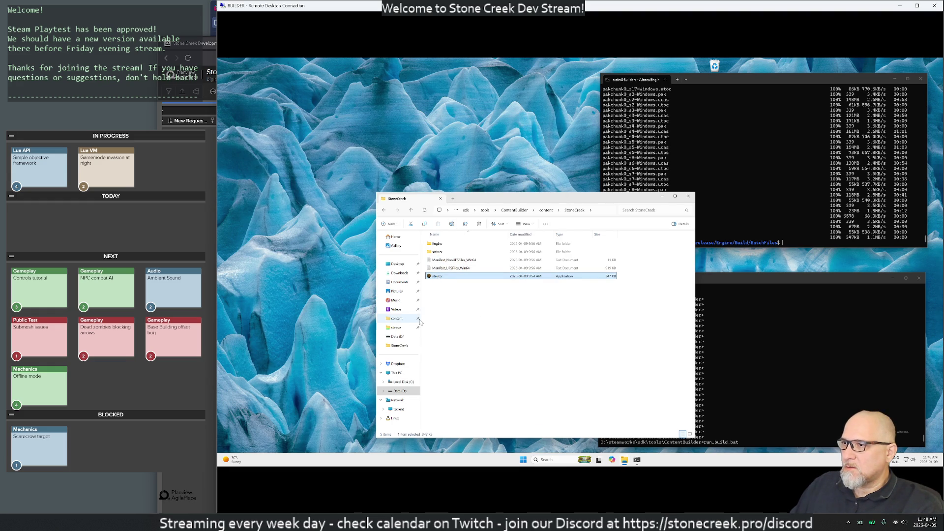
type("neCreek")
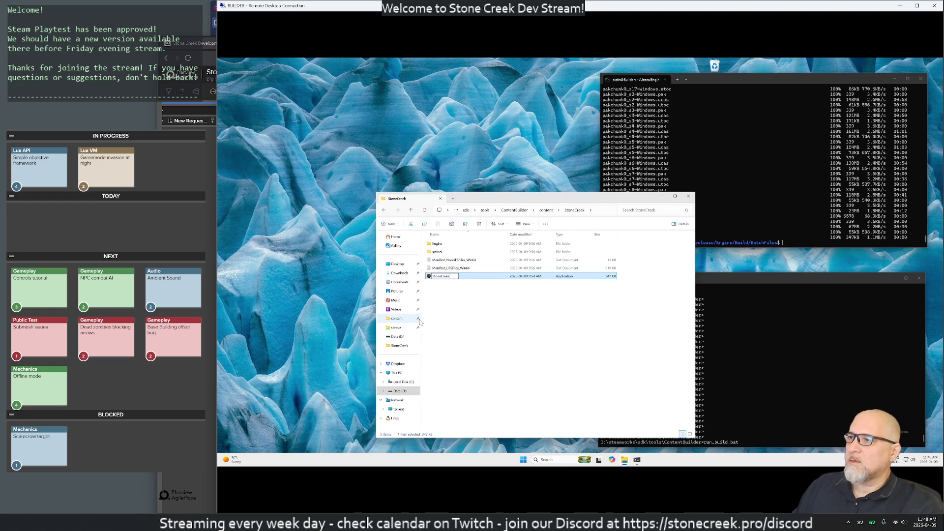
key("Return")
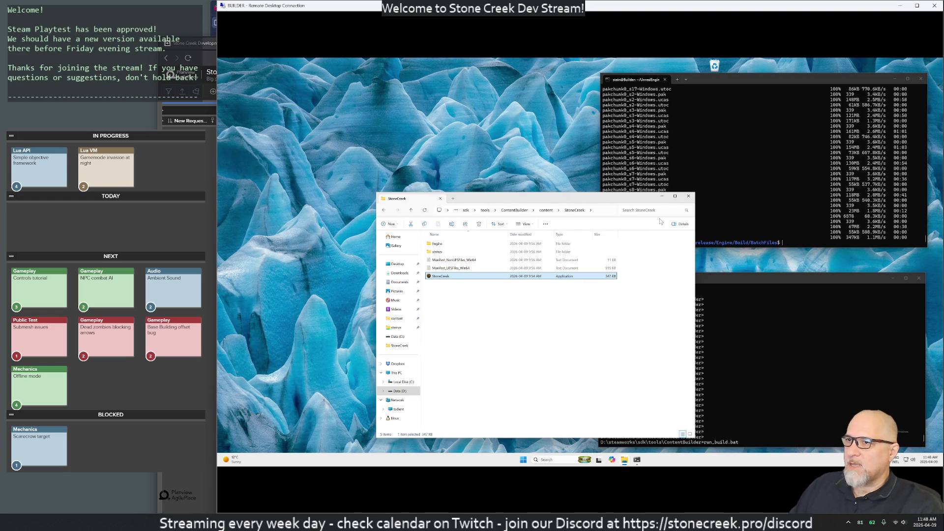
left_click(688, 197)
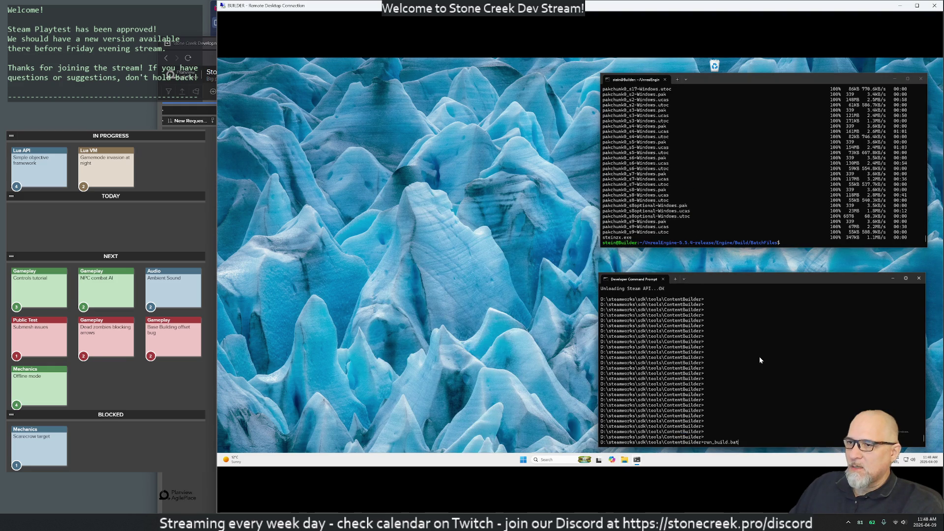
Run run_build.bat until Steam reports success, then close the SSH terminal and disconnect the session
key("Return")
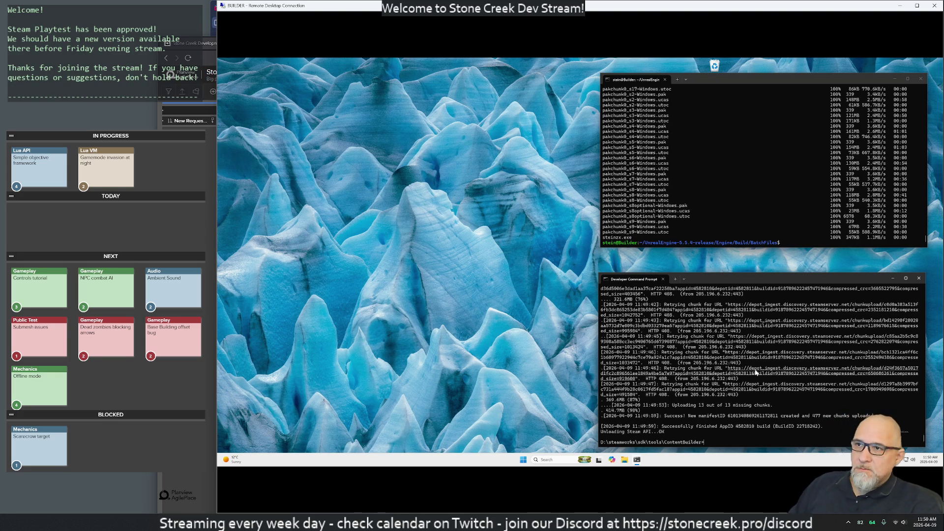
left_click(759, 200)
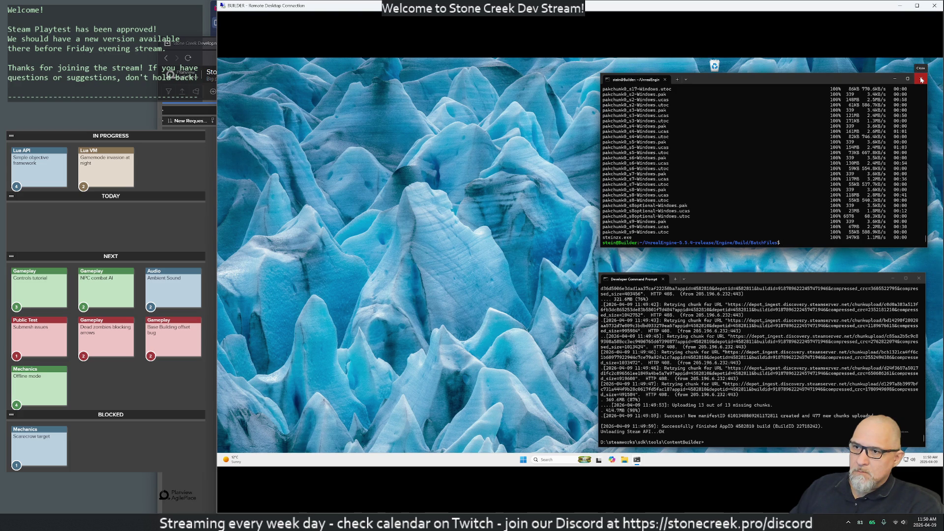
left_click(921, 81)
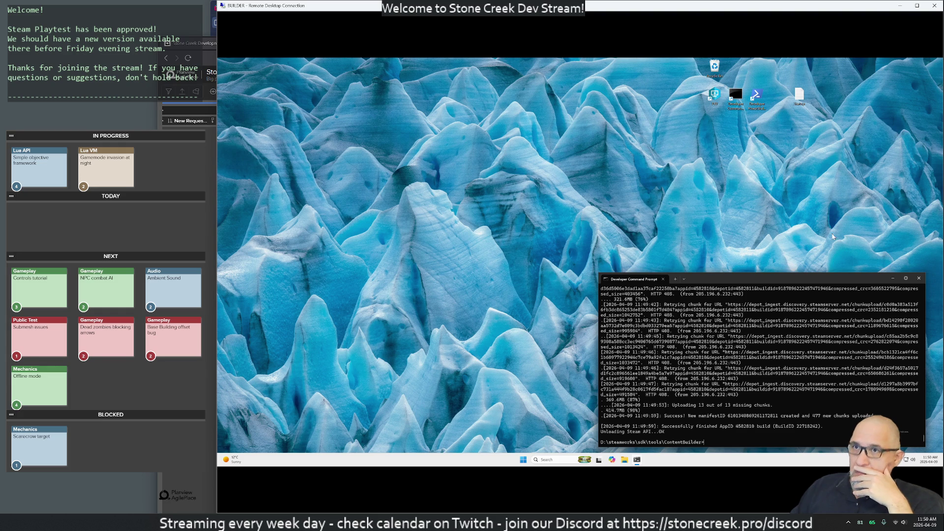
left_click(934, 5)
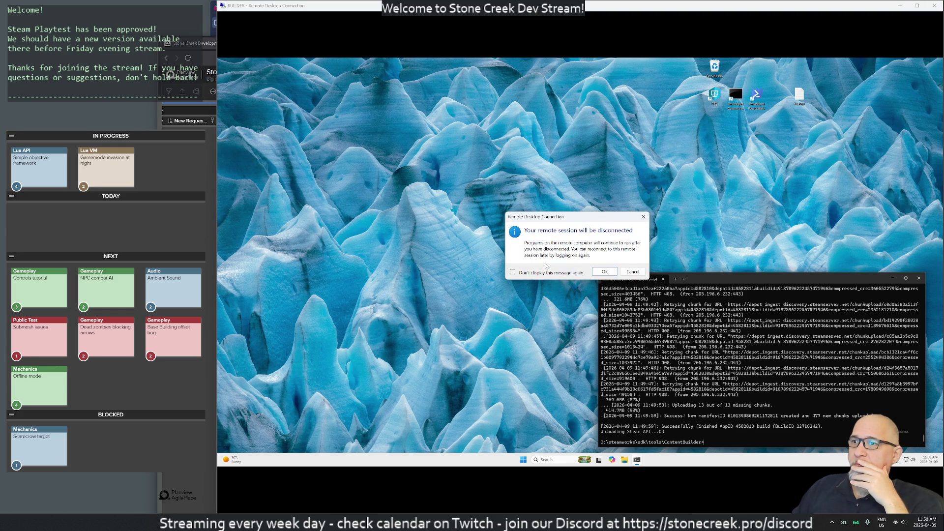
left_click(604, 272)
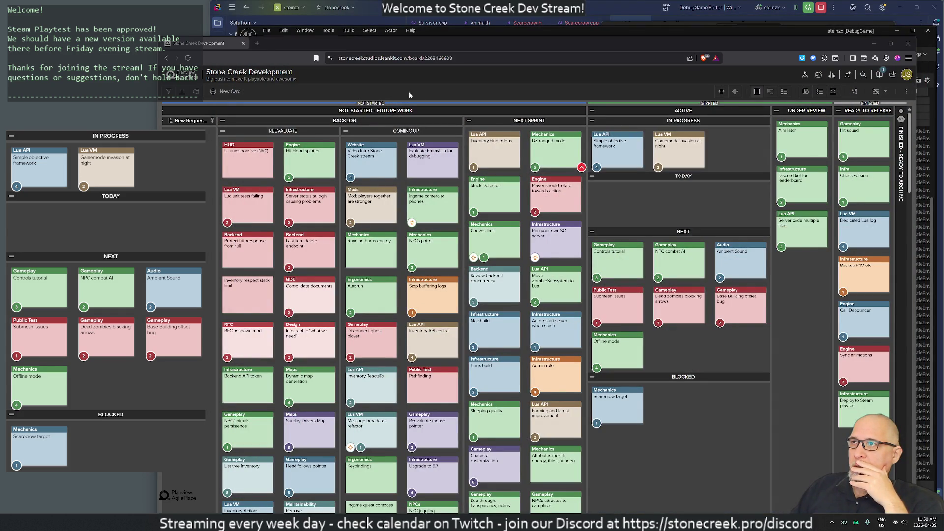
Drag the LeanKit browser window onto the other monitor to reveal the Unreal Editor
mouse_move(347, 44)
left_mouse_down()
mouse_move(402, 17)
mouse_move(654, 49)
mouse_move(943, 49)
left_mouse_up()
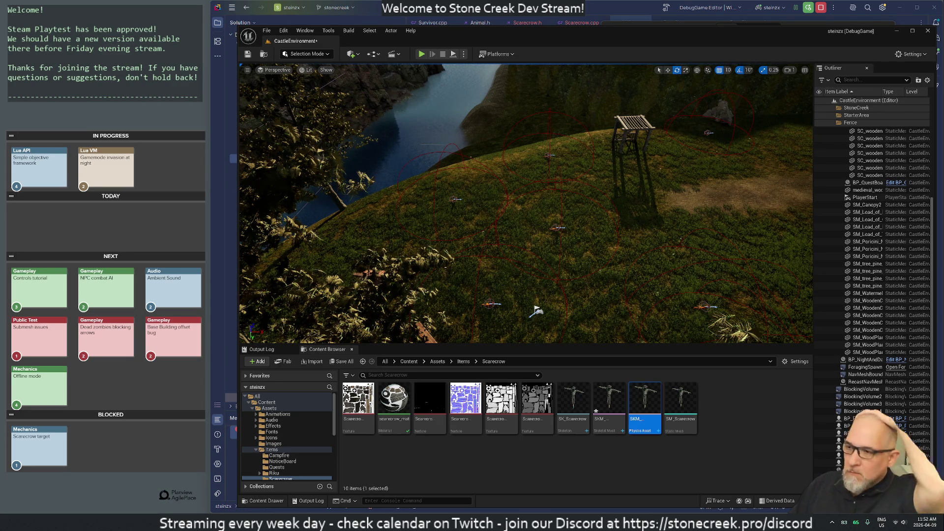
Launch Cygwin and log into the stonecreek server over SSH with the key passphrase
key("super")
type("cygwin")
key("Return")
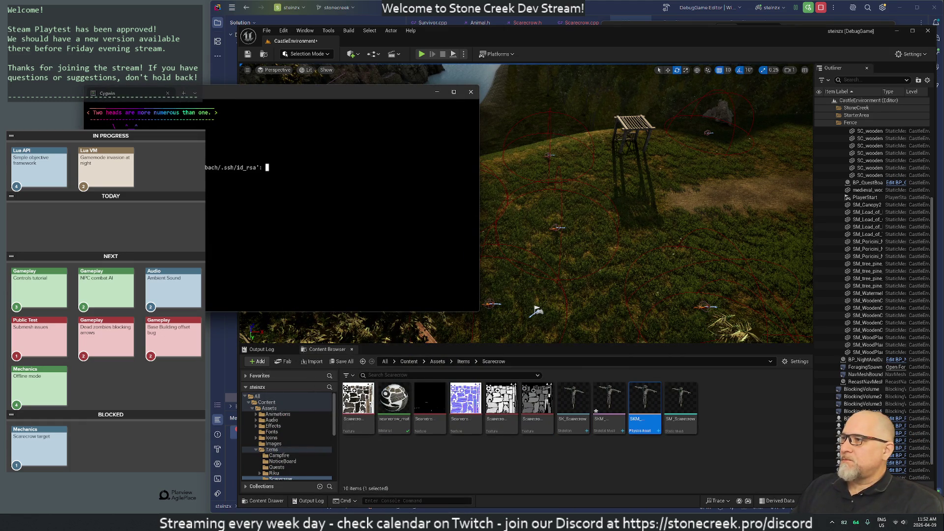
key("Return")
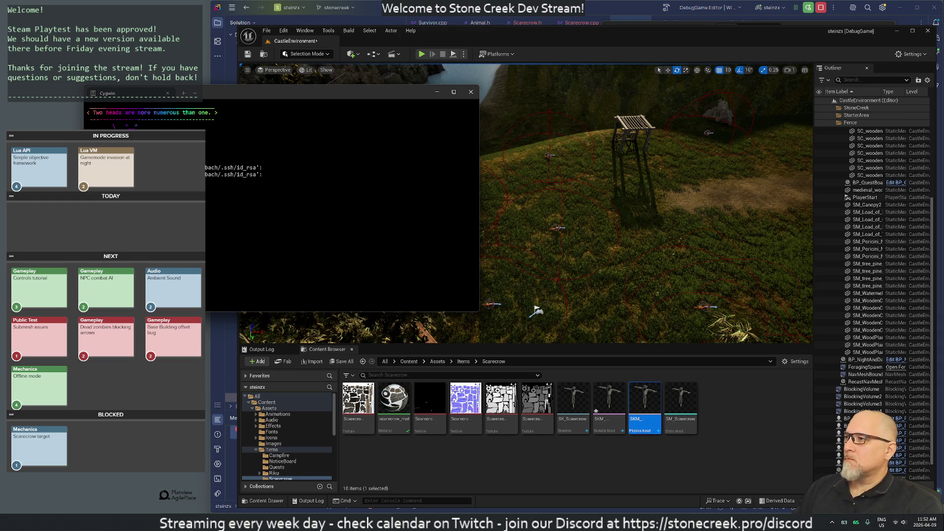
key("Return")
Launch Stone Creek Playtest from the Windows Start menu
key("super")
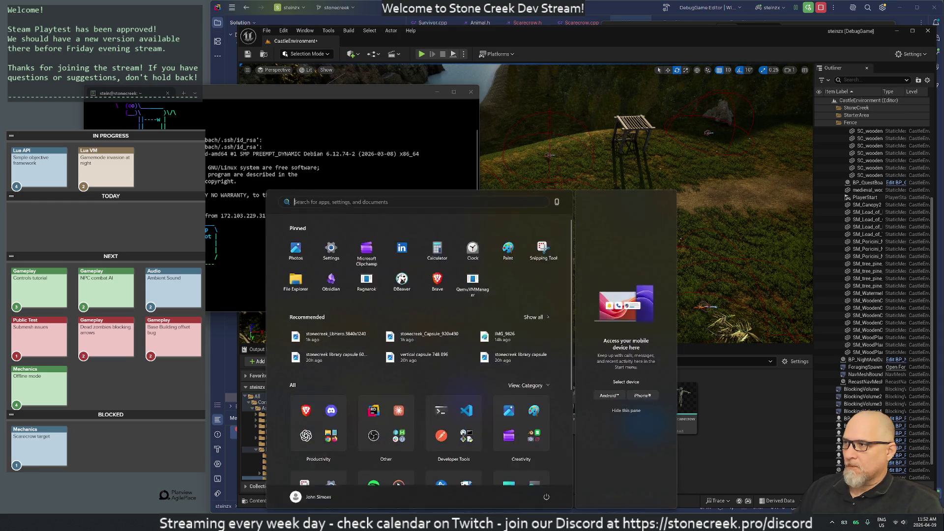
type("steam")
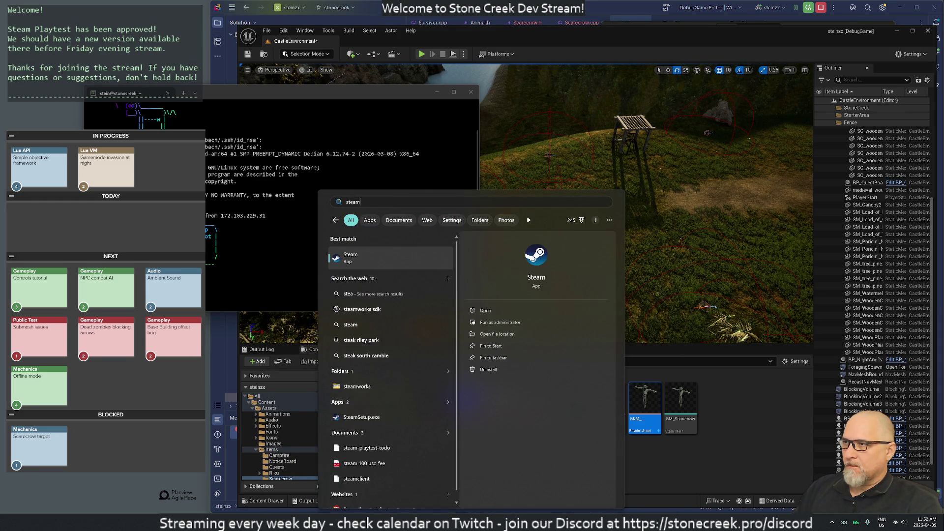
key("BackSpace")
key("BackSpace")
key("BackSpace")
type("one")
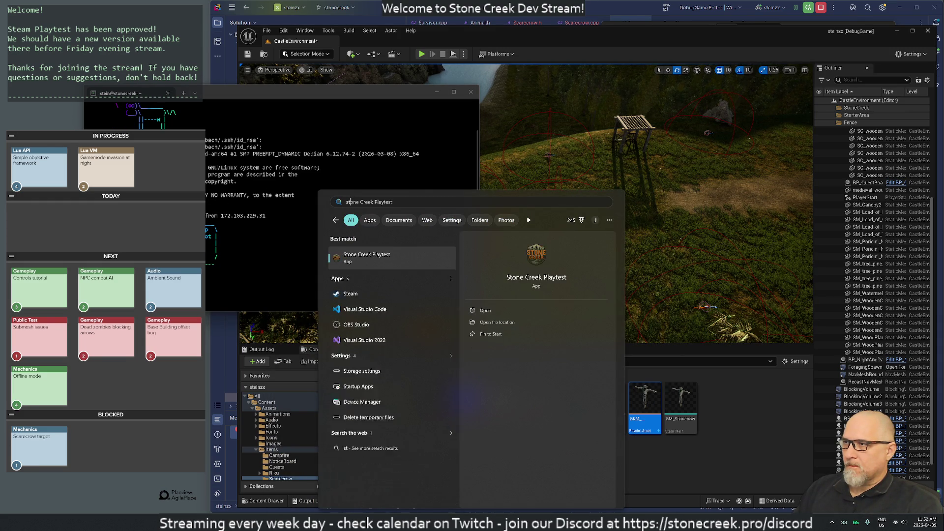
key("Return")
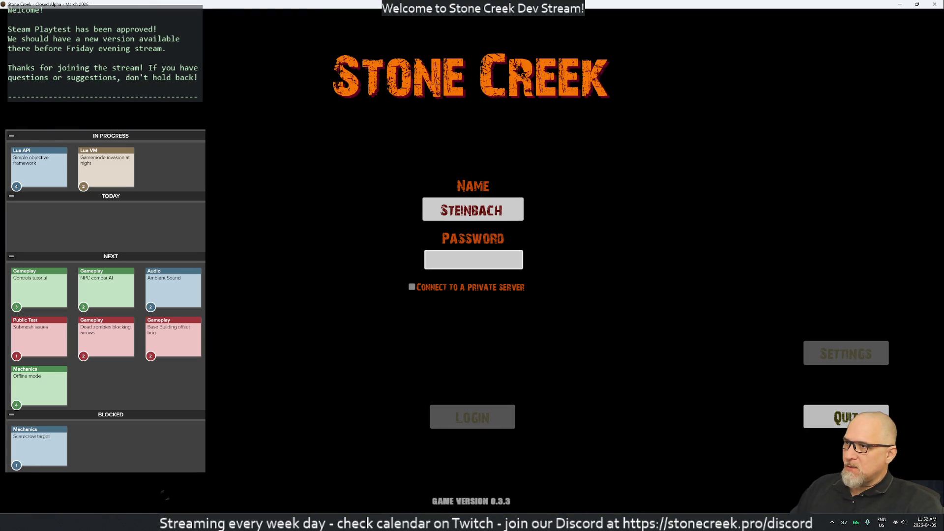
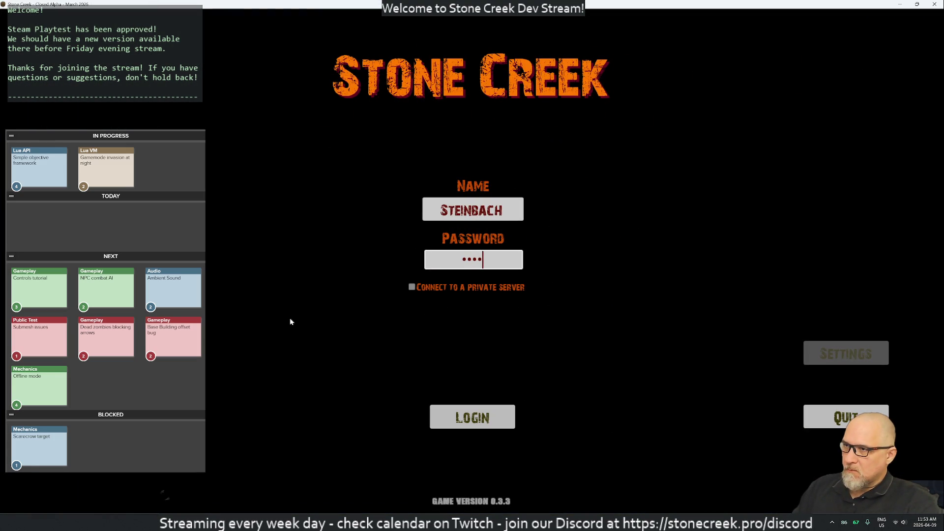
Enter the account password and log into the Stone Creek Playtest world
key("Return")
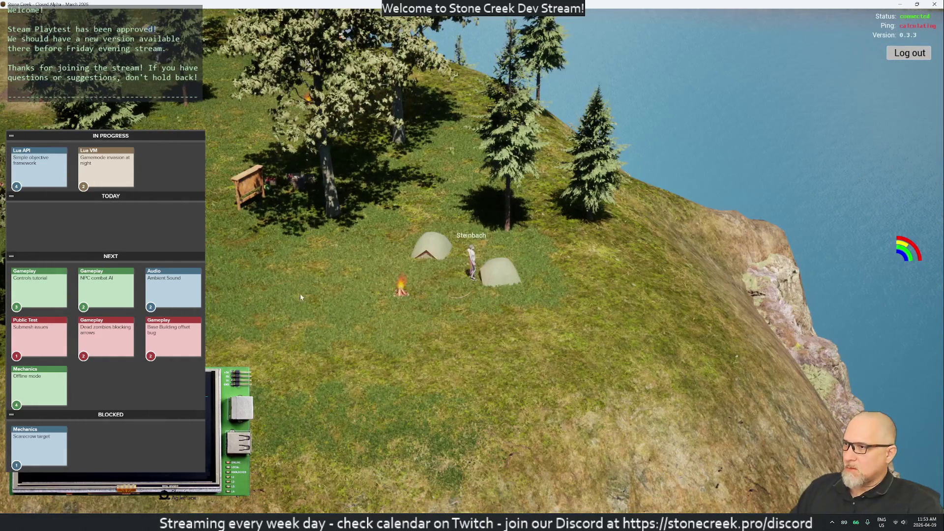
Roam past the campfire, turn the camera and sleep in the tent
key("s")
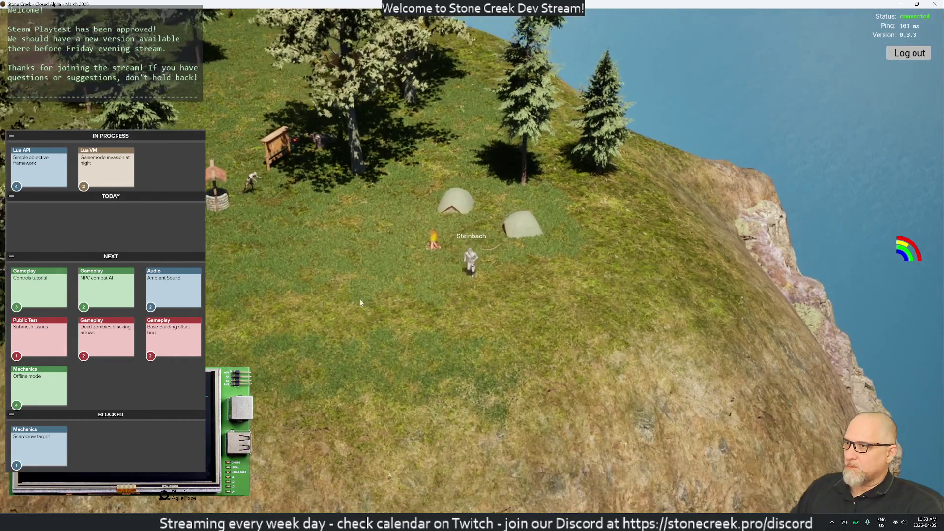
key("w")
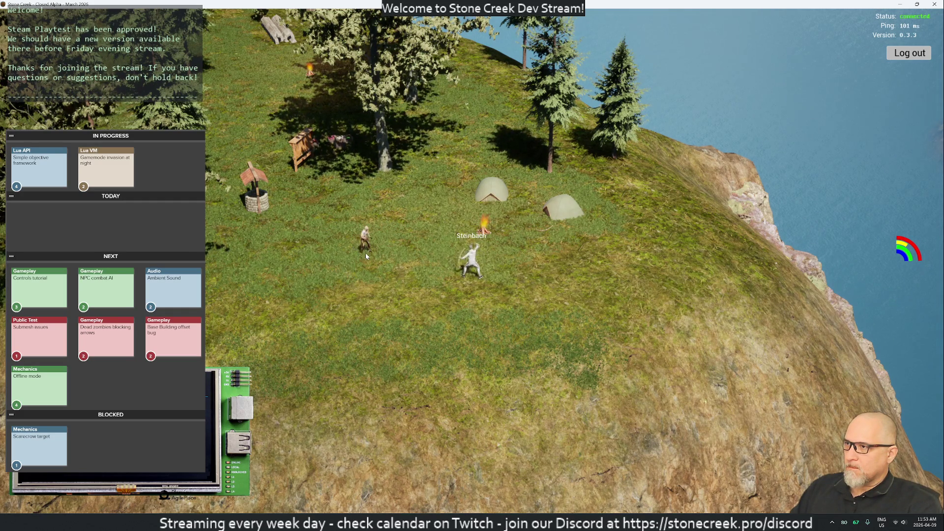
key("e")
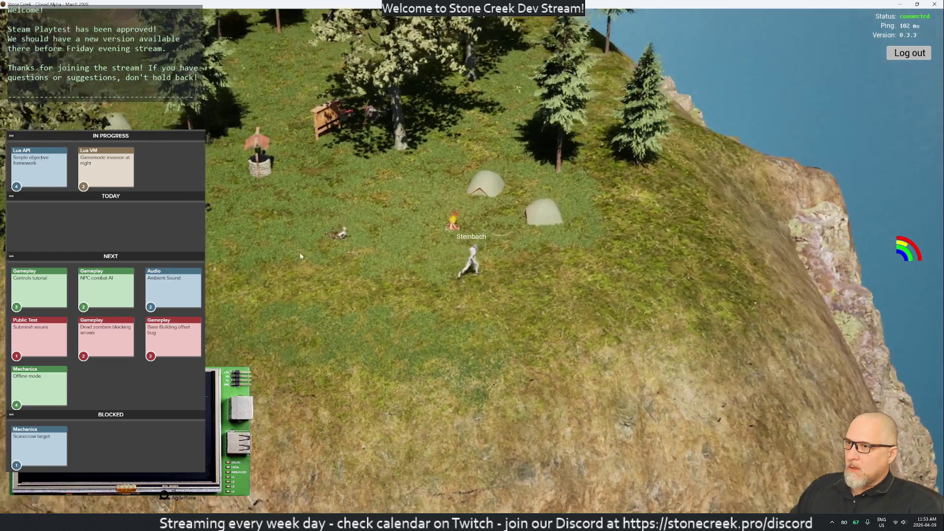
key("e")
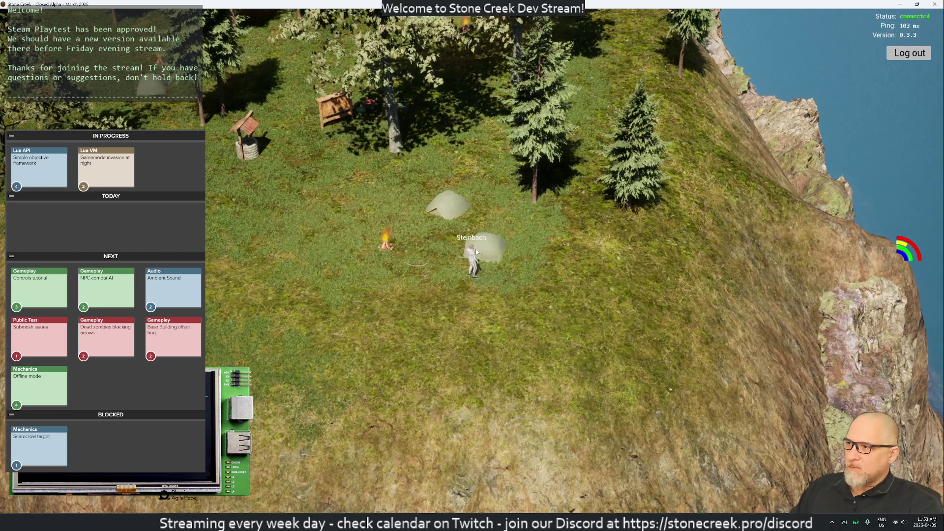
right_click(476, 251)
left_click(487, 255)
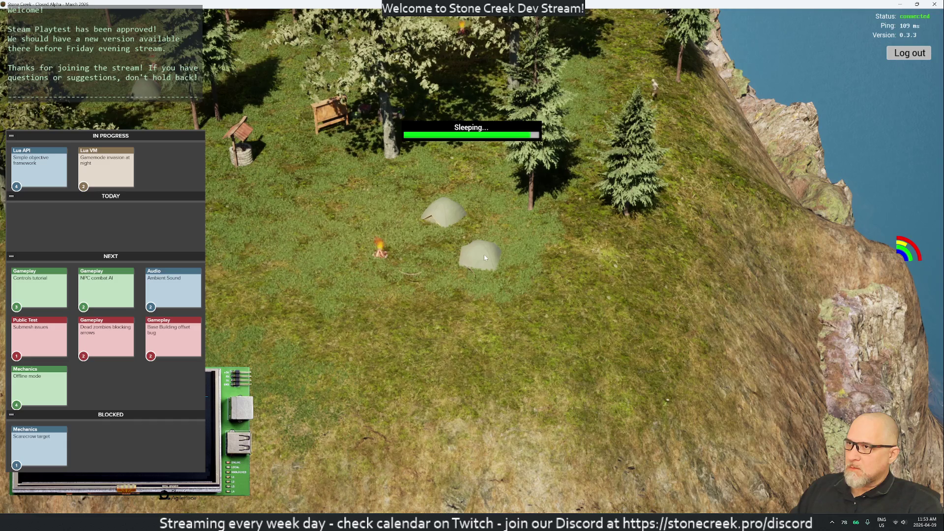
Walk away from the tent toward the NPC and the zombie
key("w")
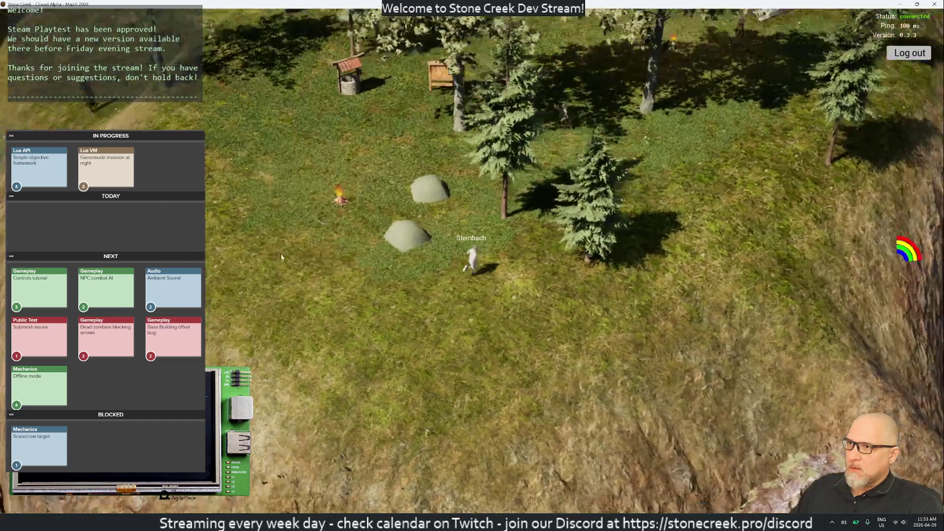
key("d")
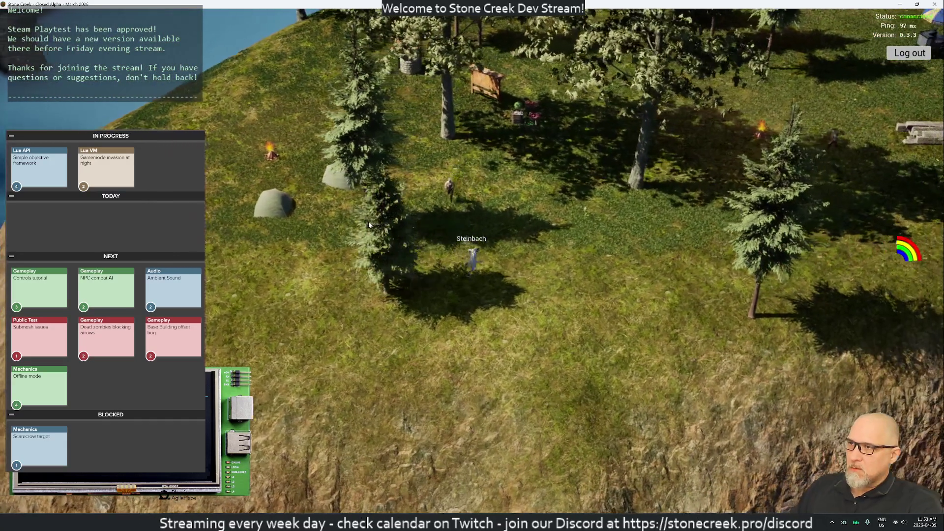
key("d")
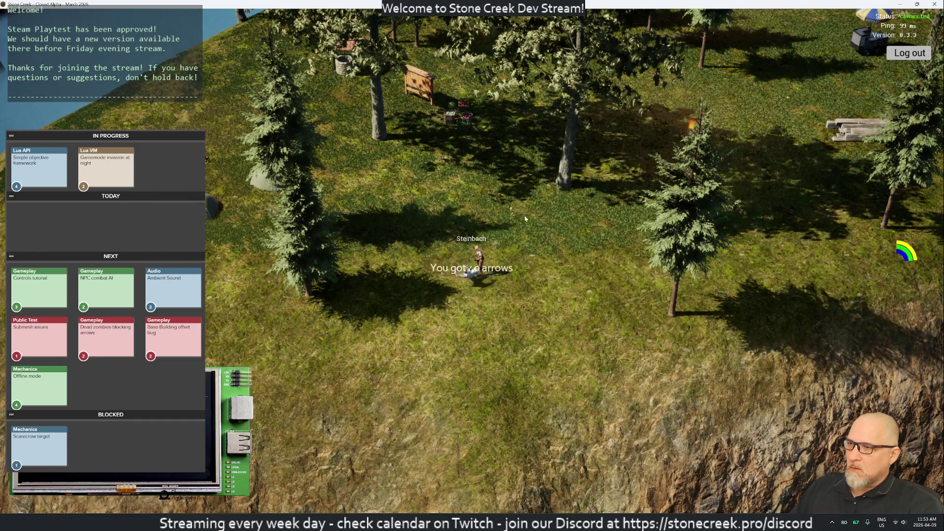
Attack the nearby zombie, respawn Steinbach, and run him west past the pergola along the dirt path
left_click(508, 220)
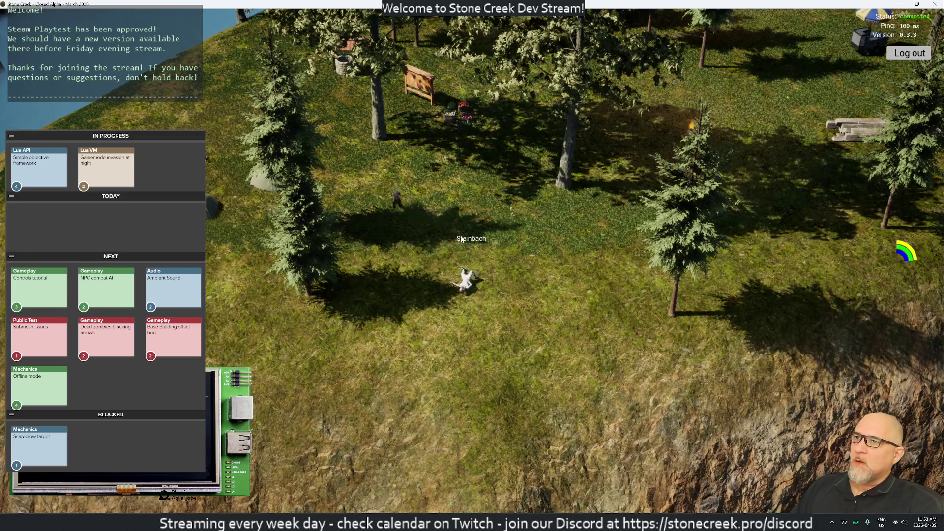
key("space")
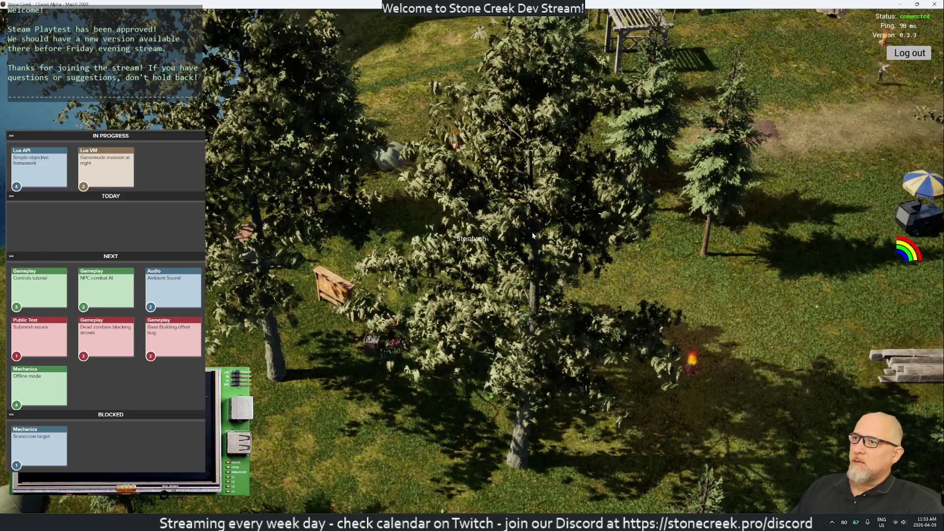
key("d")
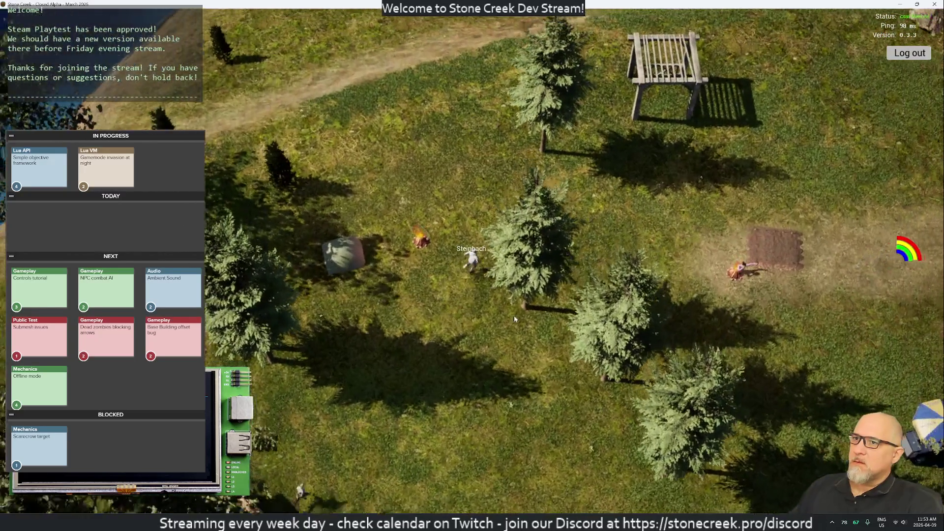
scroll(615, 222, "up", 3)
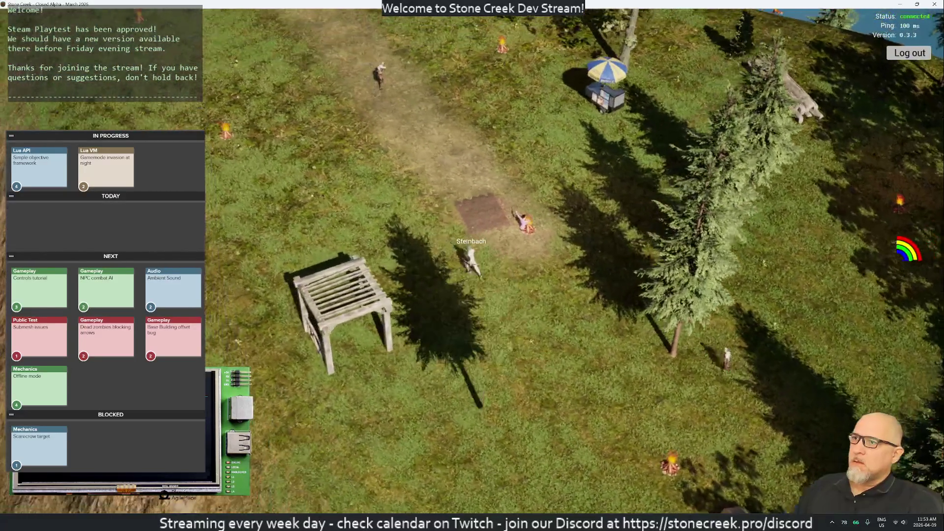
key("a")
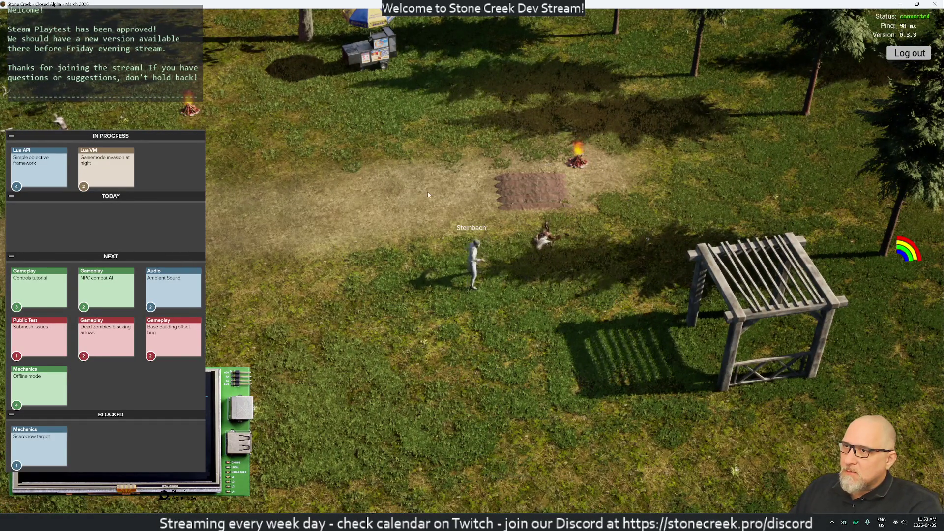
key("a")
key("a")
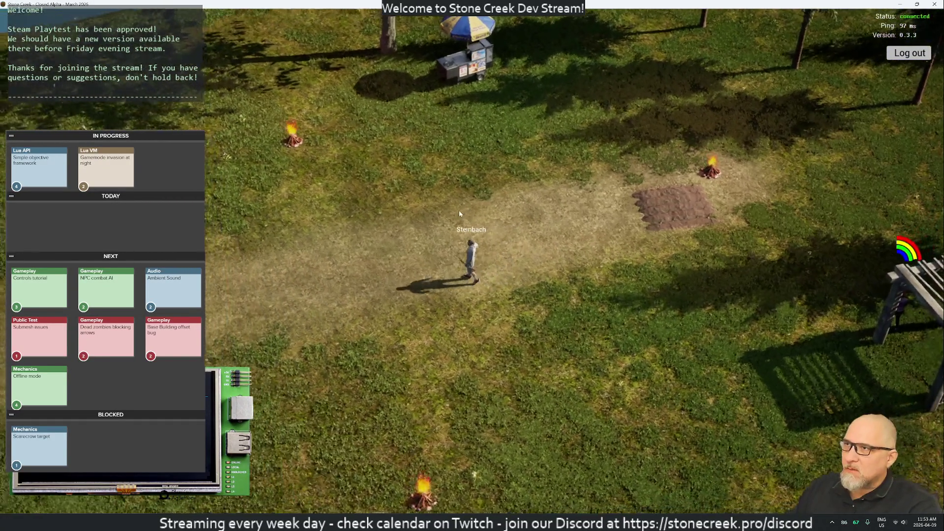
key("a")
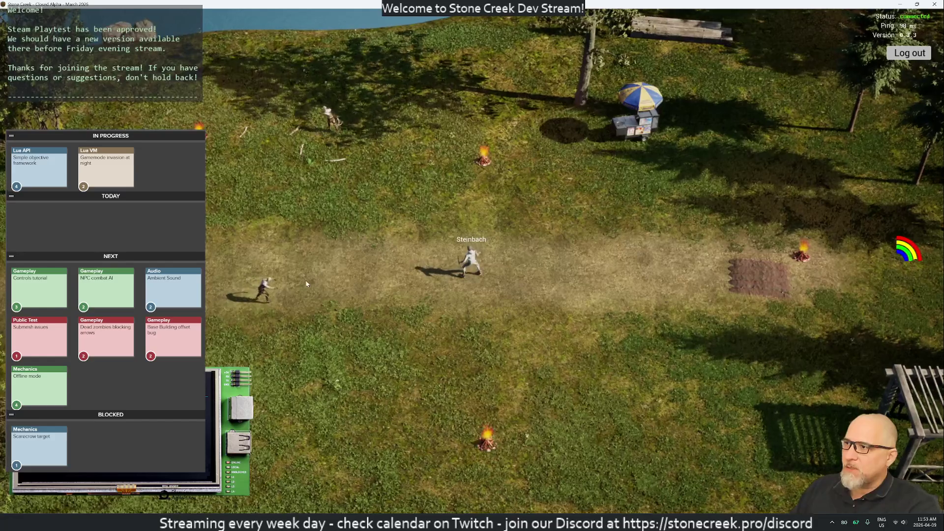
Shoot arrows at the four zombies closing in on Steinbach
left_click(274, 302)
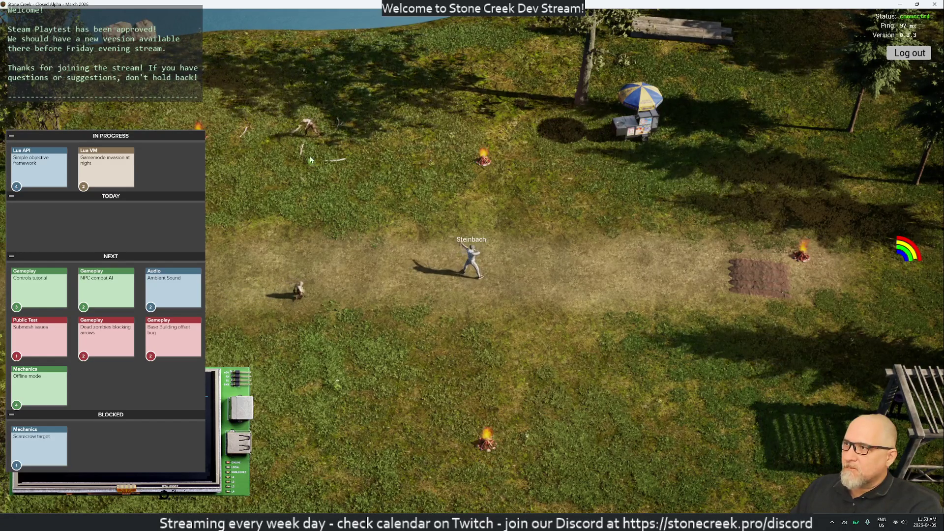
left_click(298, 143)
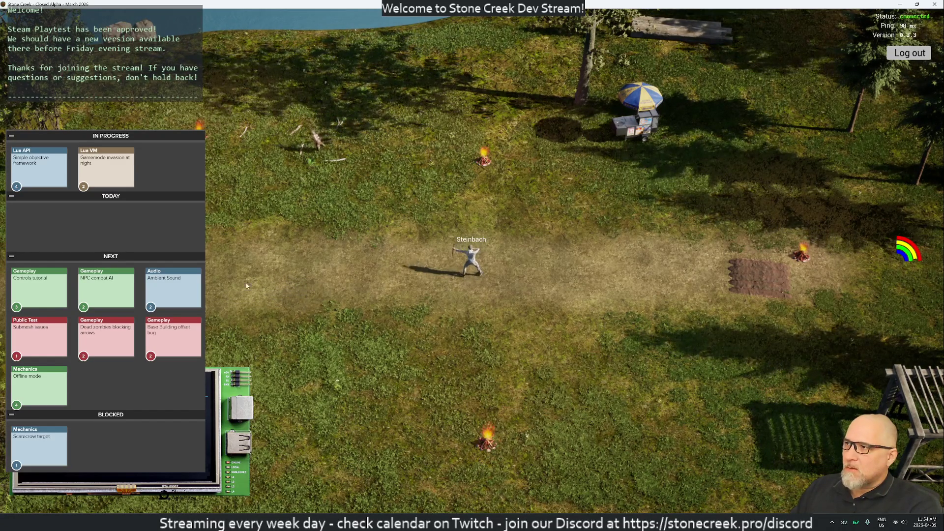
left_click(228, 304)
left_click(344, 286)
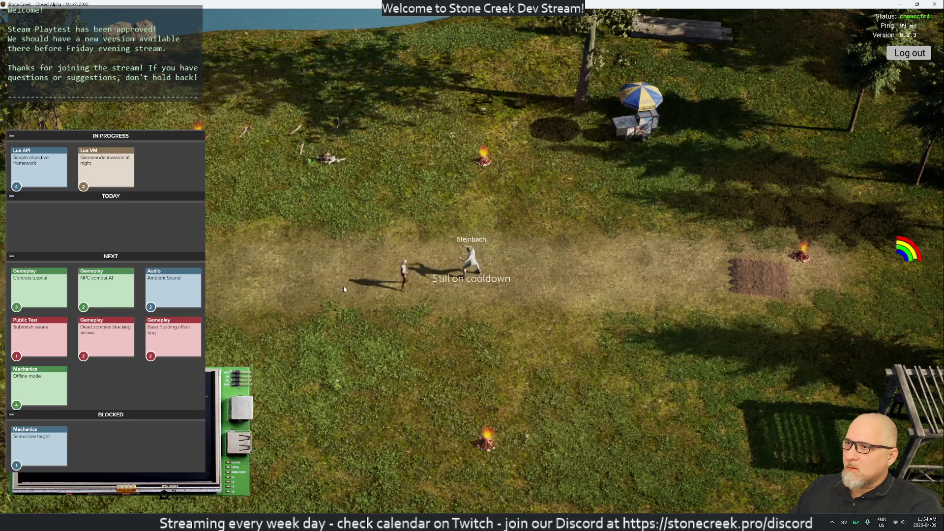
Walk Steinbach north over the cliff rocks to the water's edge and check the inventory
key("w")
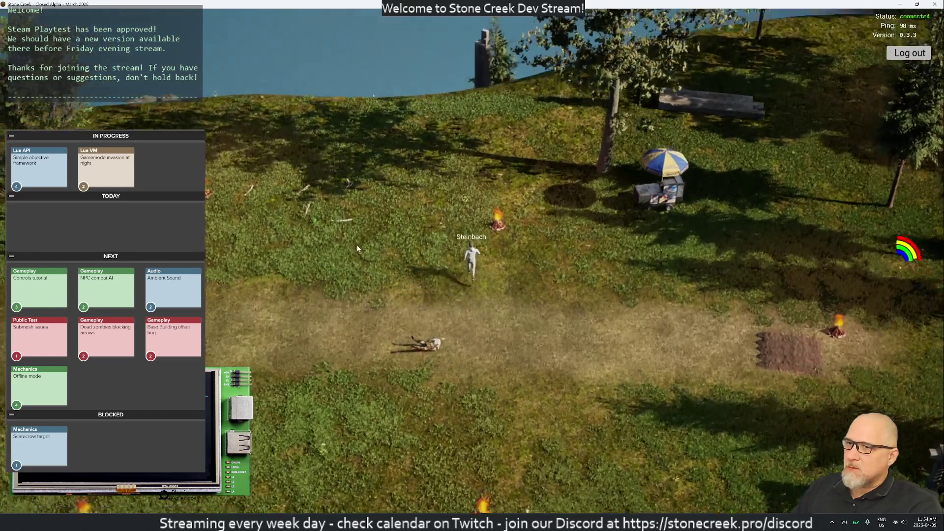
key("w")
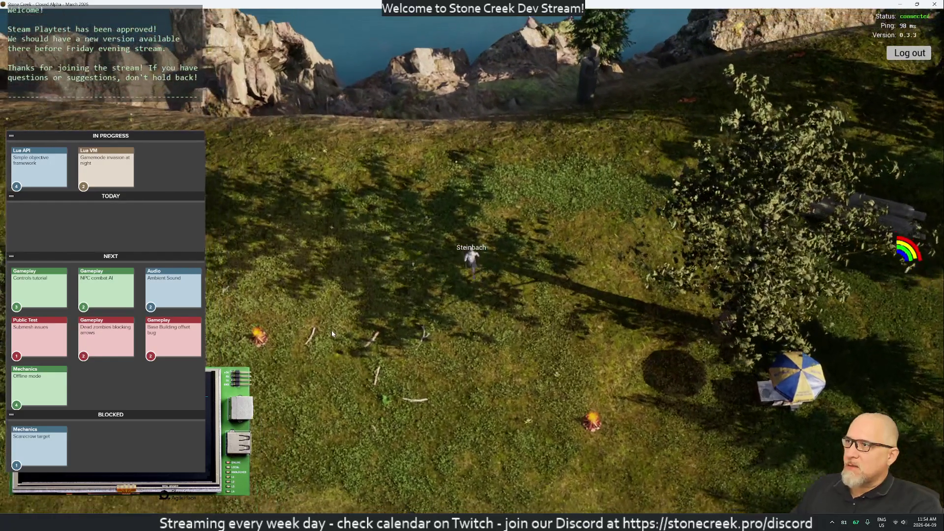
key("w")
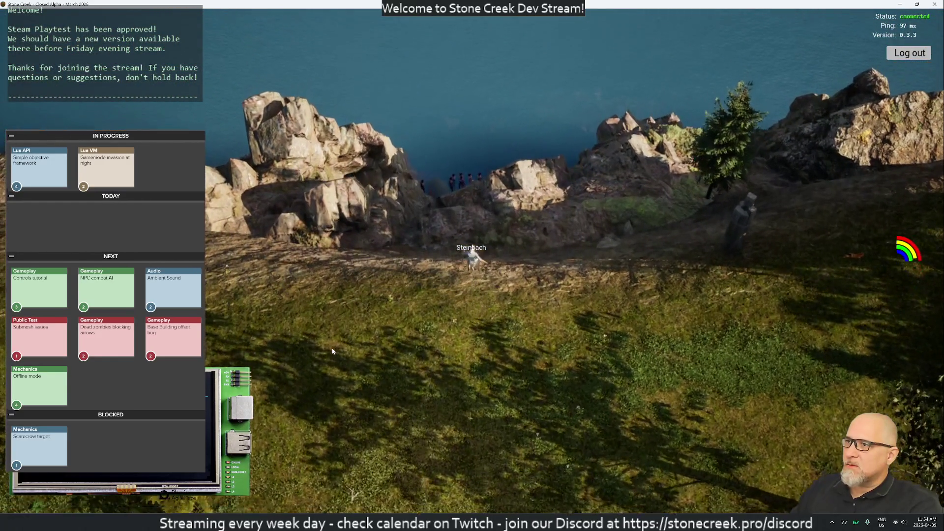
key("w")
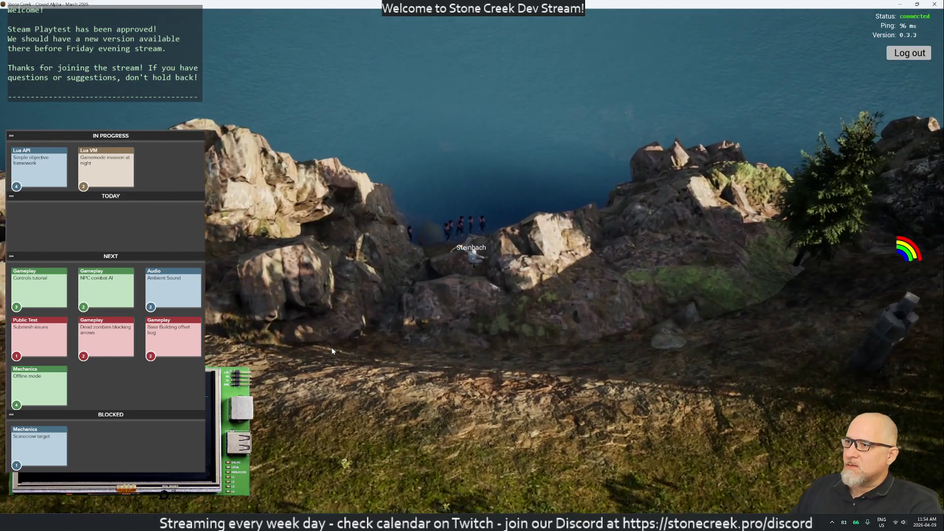
key("w")
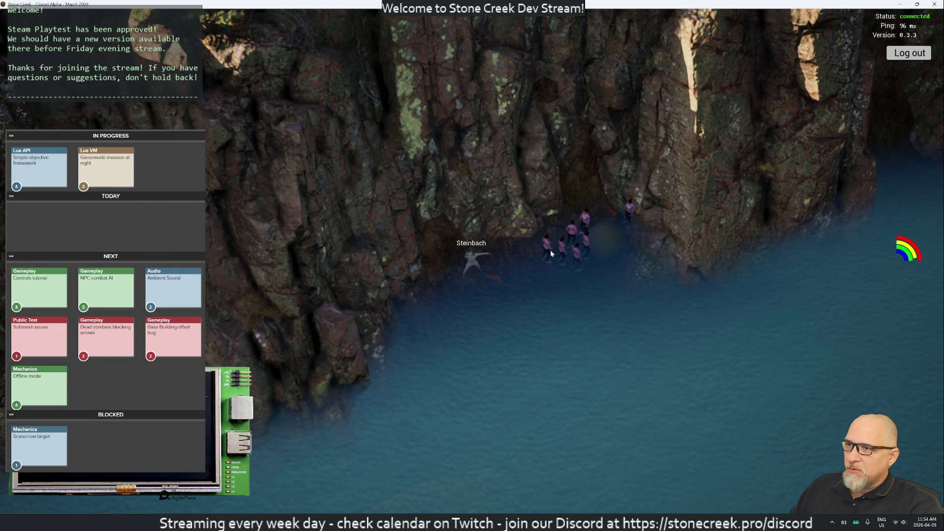
key("i")
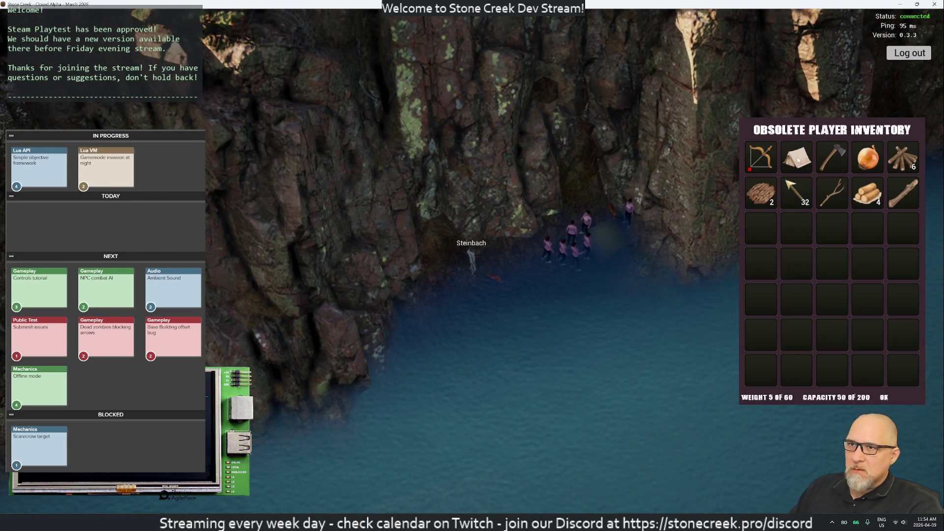
key("i")
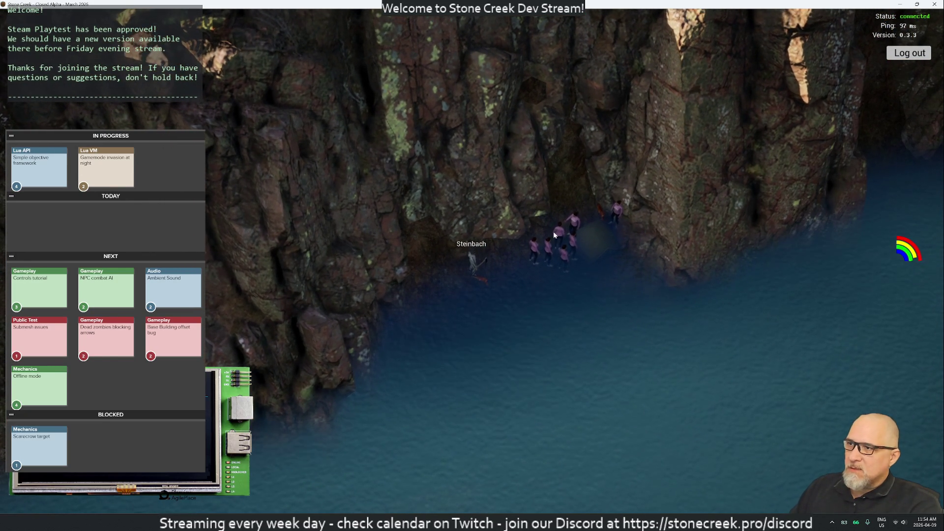
Drop into the water, approach the cliff zombies, and fire an arrow at the zombie on the ledge
key("s")
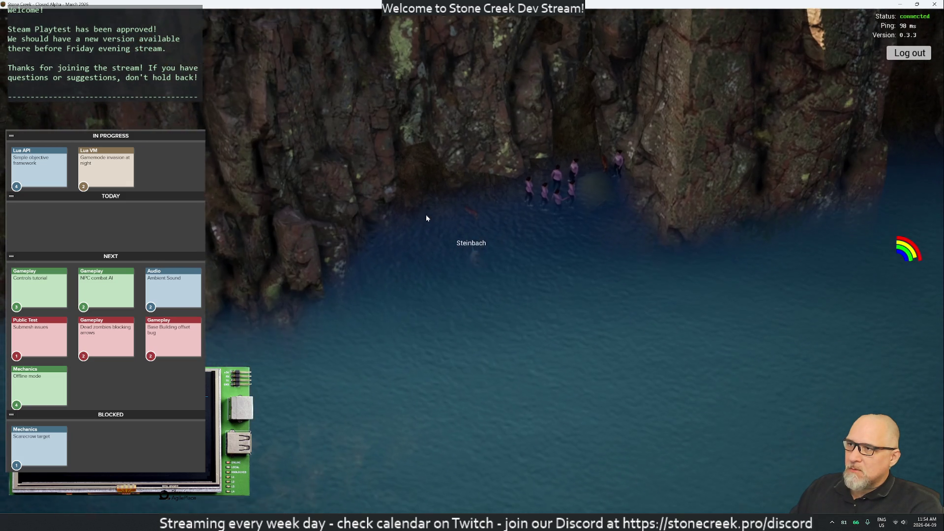
key("w")
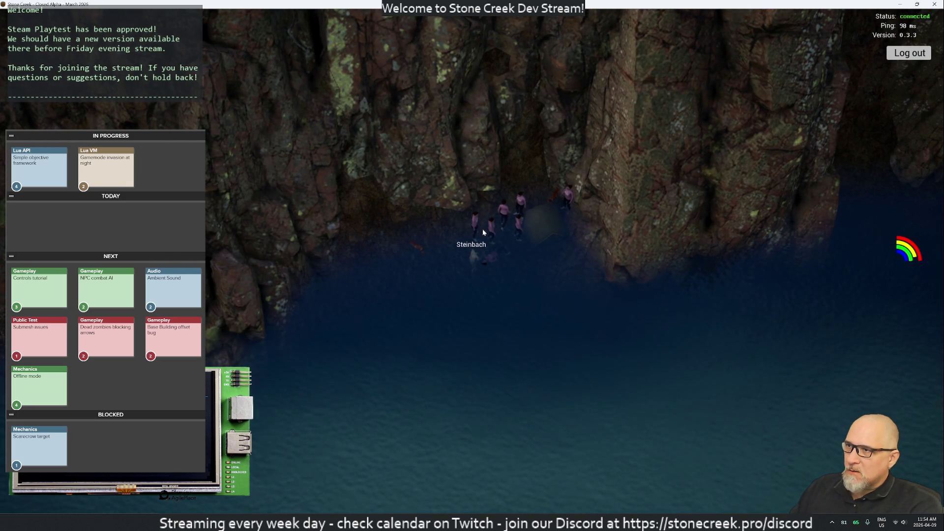
key("w")
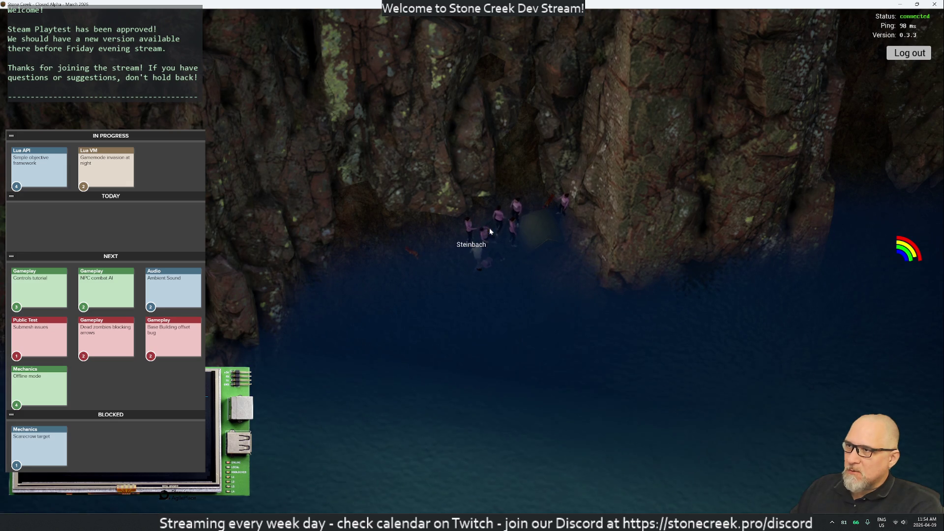
key("w")
key("w")
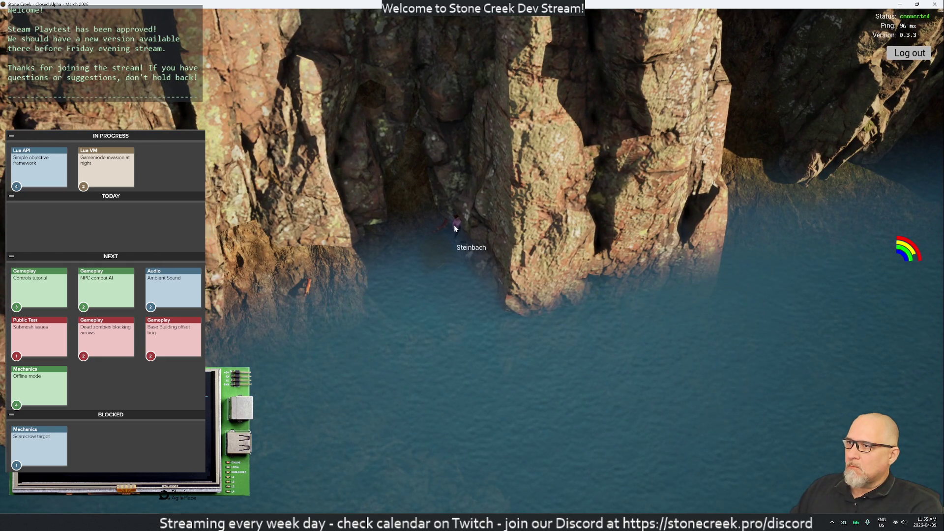
key("i")
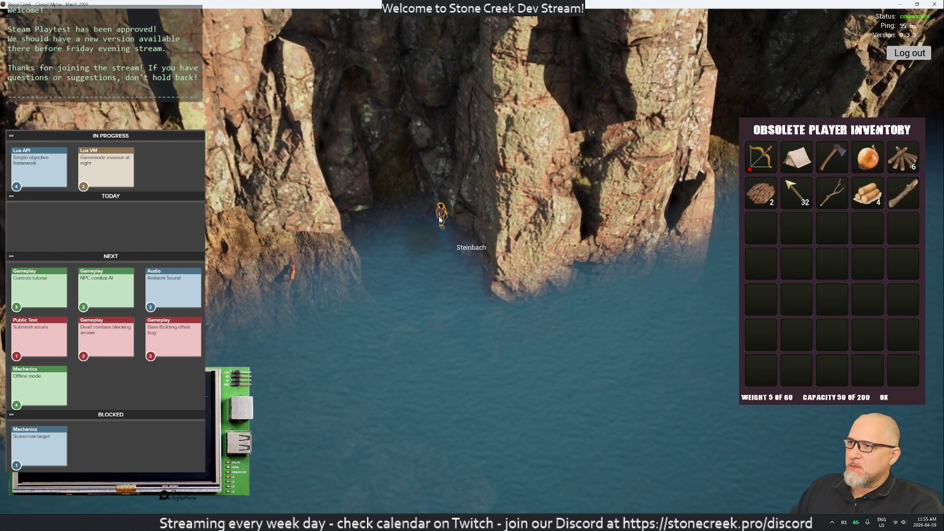
left_click(435, 215)
key("s")
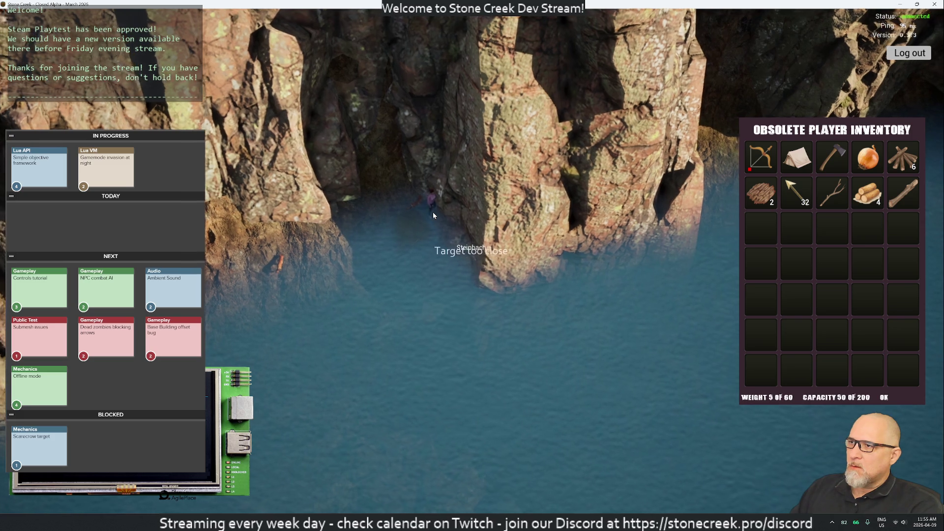
mouse_move(417, 187)
left_mouse_down()
mouse_move(423, 161)
mouse_move(441, 149)
mouse_move(522, 189)
mouse_move(517, 168)
left_mouse_up()
left_click(518, 168)
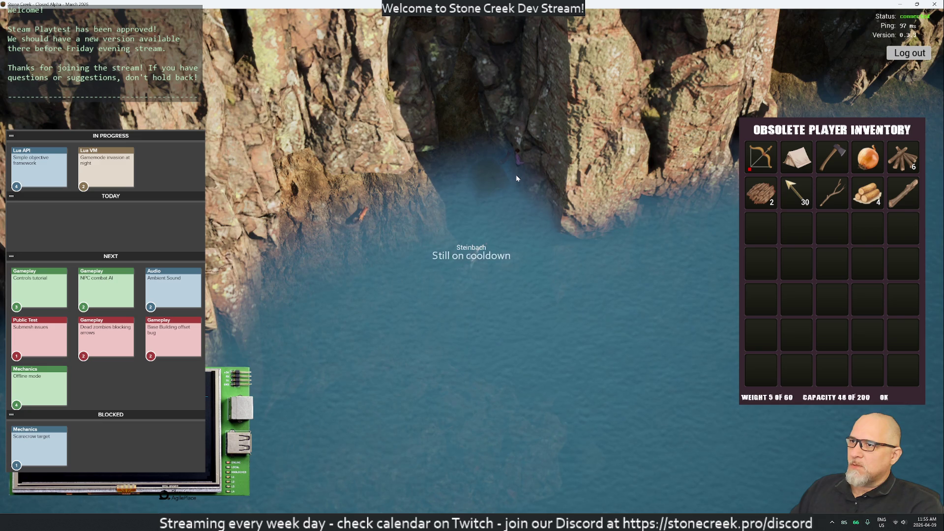
Fire another arrow from the water, then swim Steinbach east along the cliffs and open chat
key("w")
key("a")
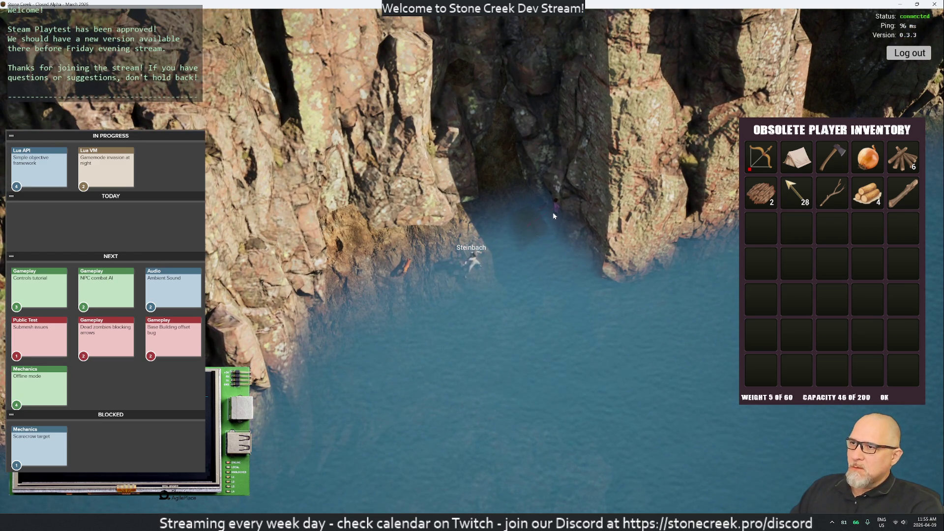
left_click(550, 211)
key("s")
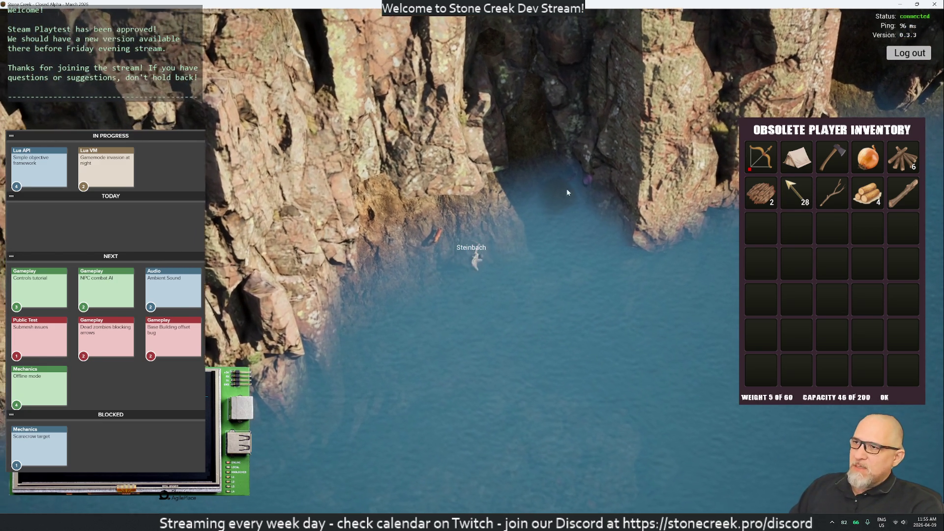
key("d")
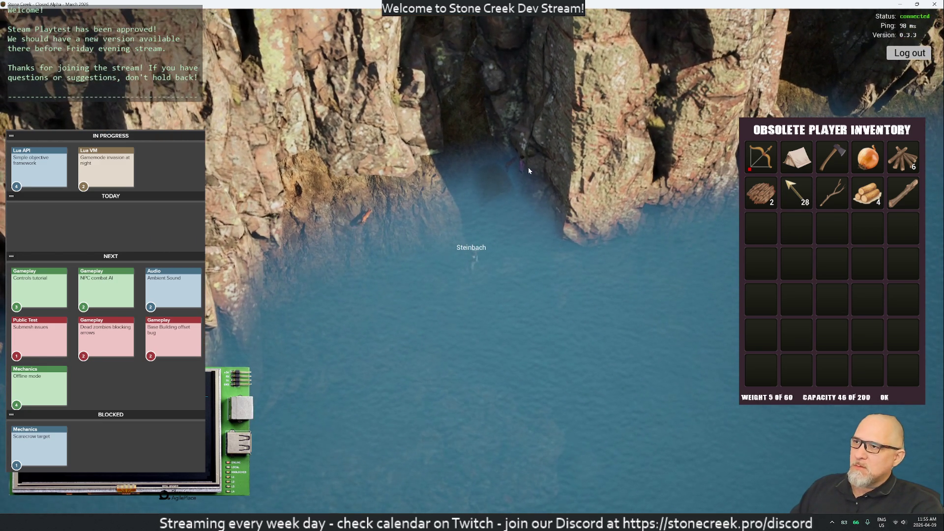
key("d")
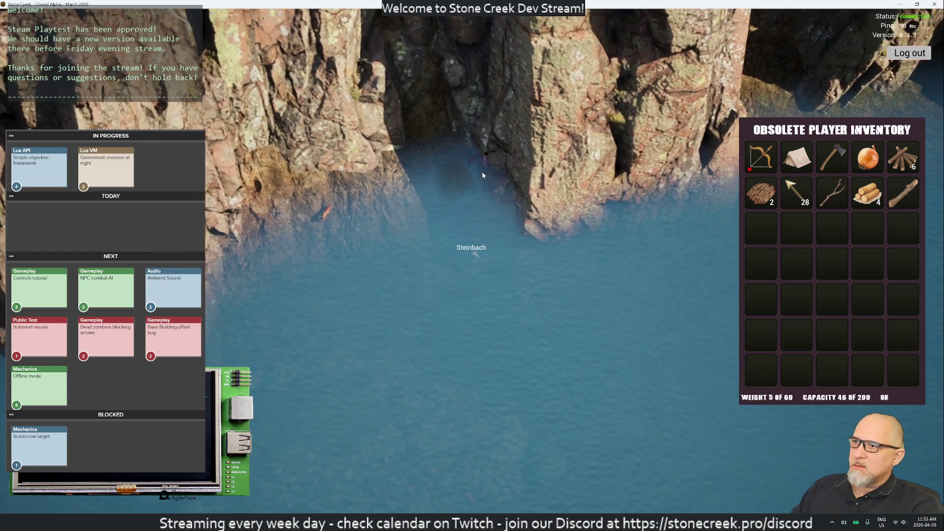
key("w")
key("d")
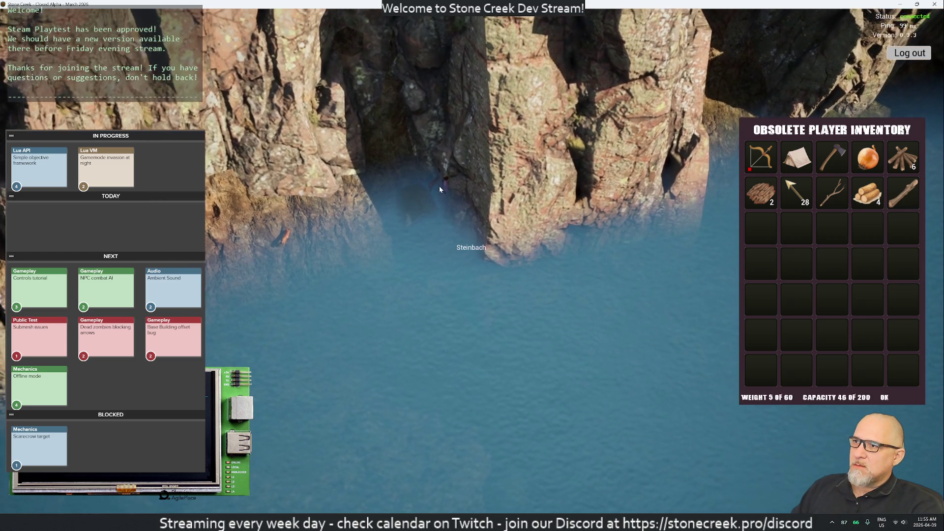
key("d")
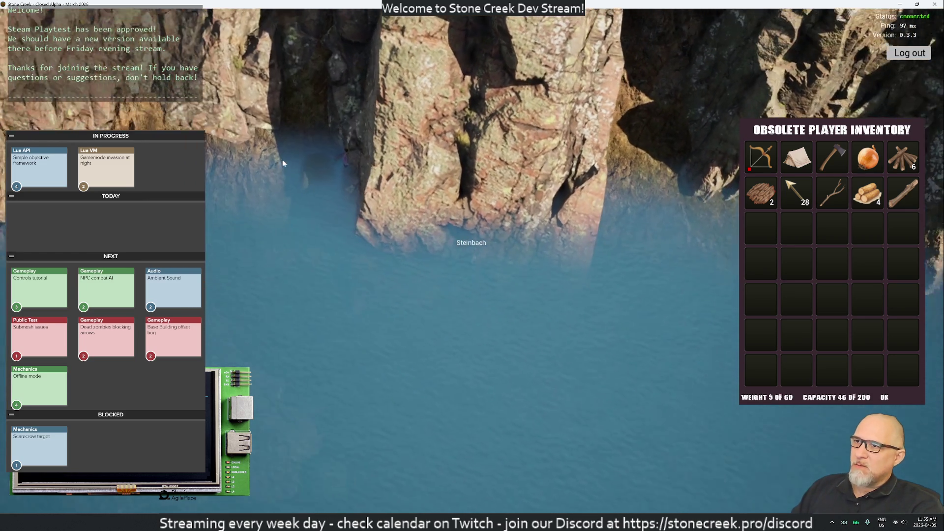
key("d")
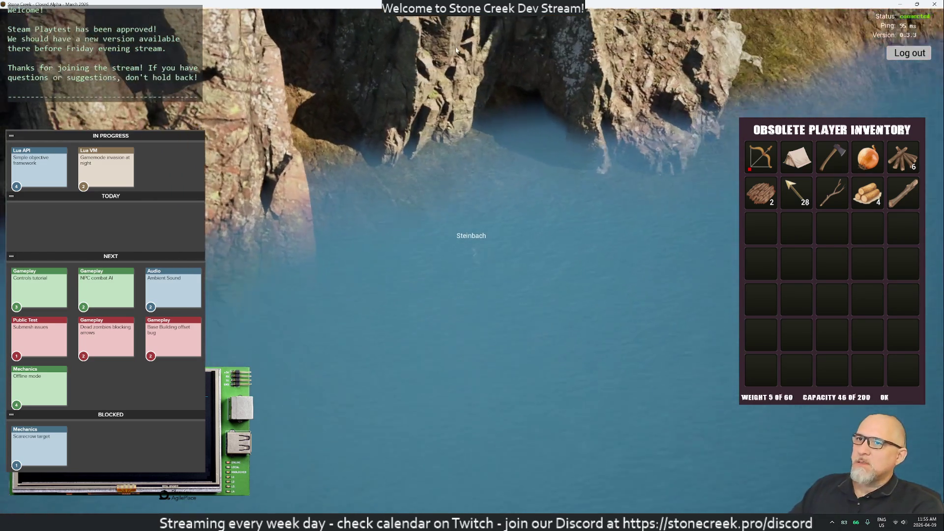
key("Return")
Teleport back to land with /tp and walk east through the forest onto the dirt path
type("/tp")
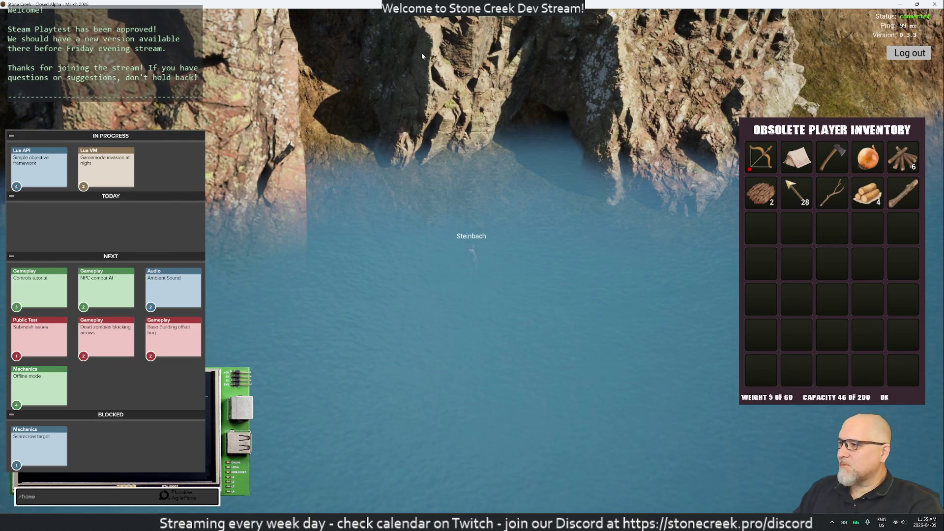
key("Return")
key("d")
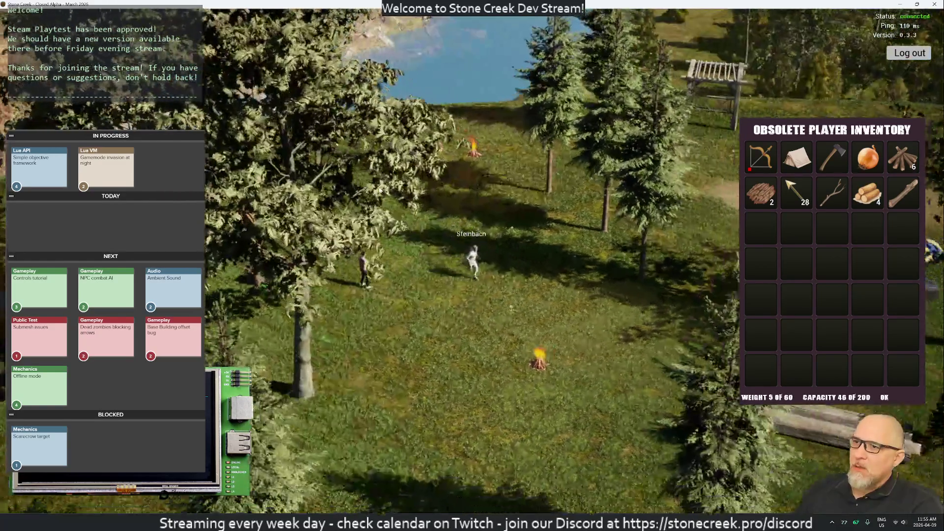
key("d")
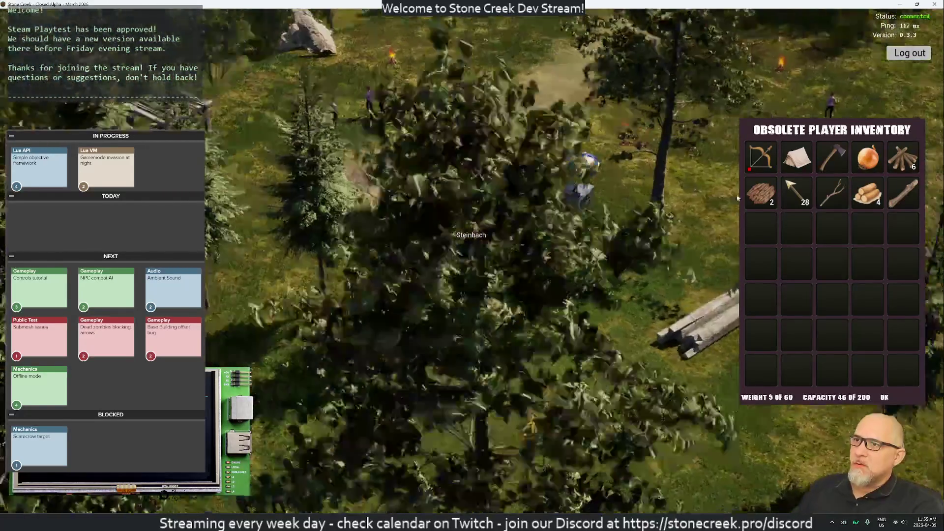
key("w")
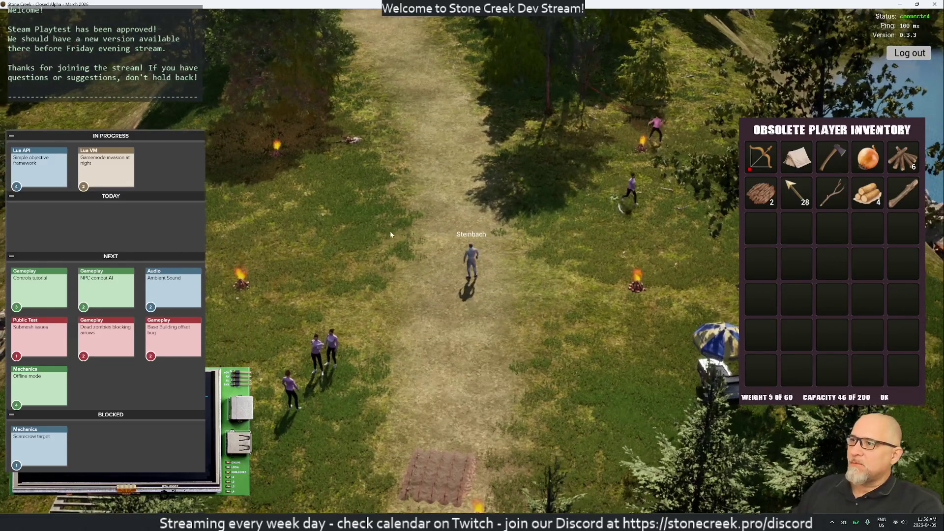
Run along the path while rotating the camera, close the inventory, and log out
key("q")
key("d")
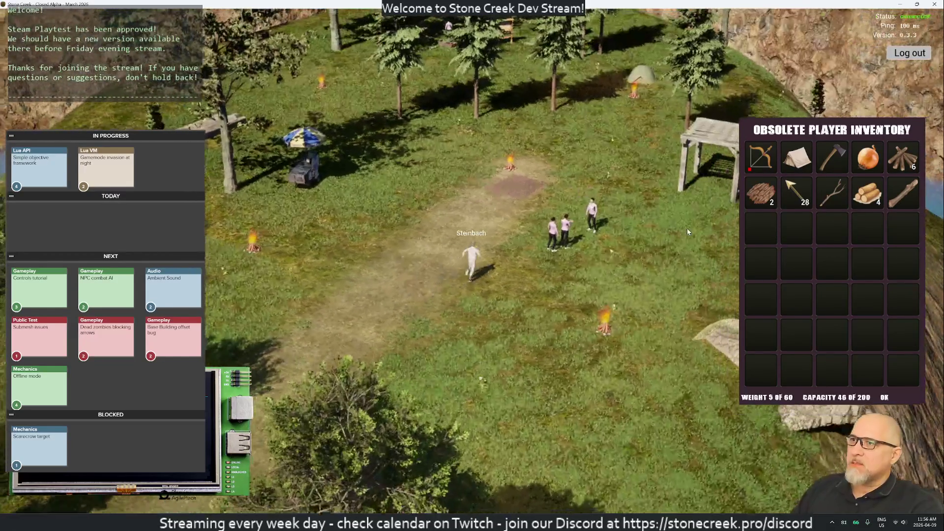
key("q")
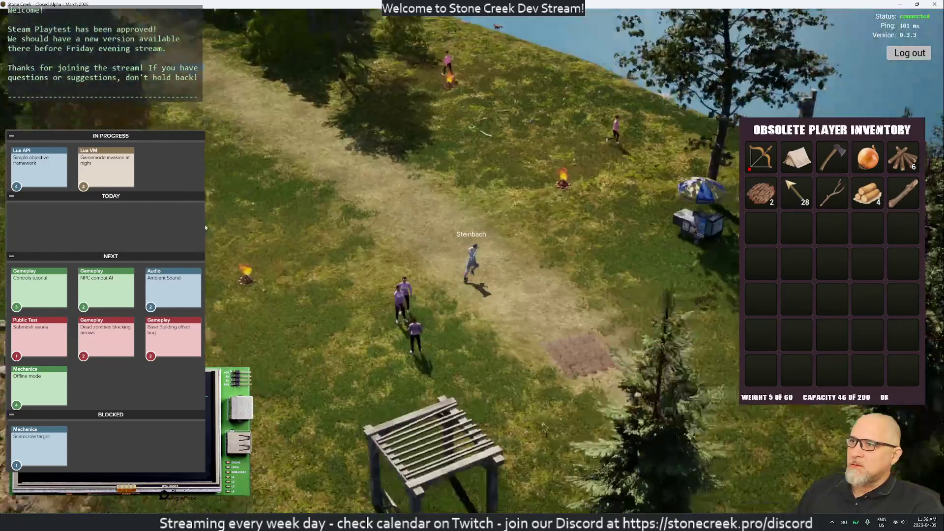
key("i")
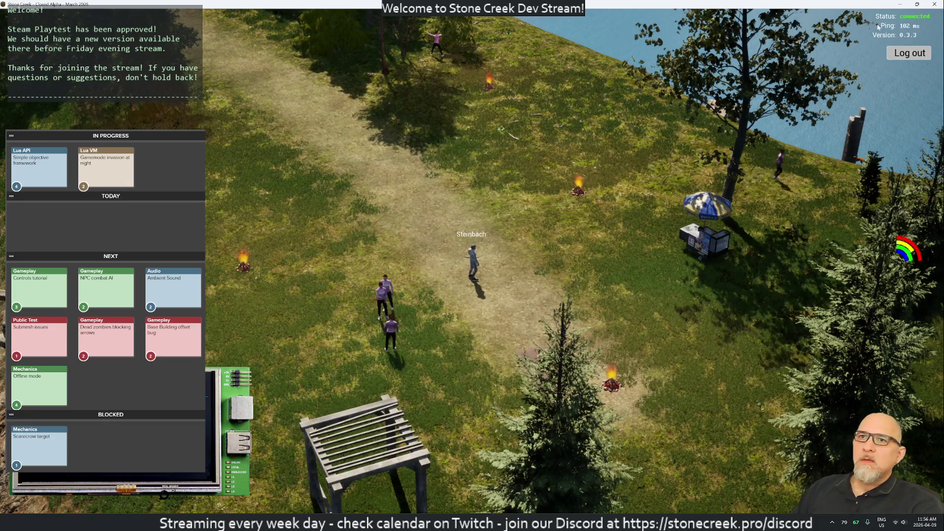
left_click(923, 54)
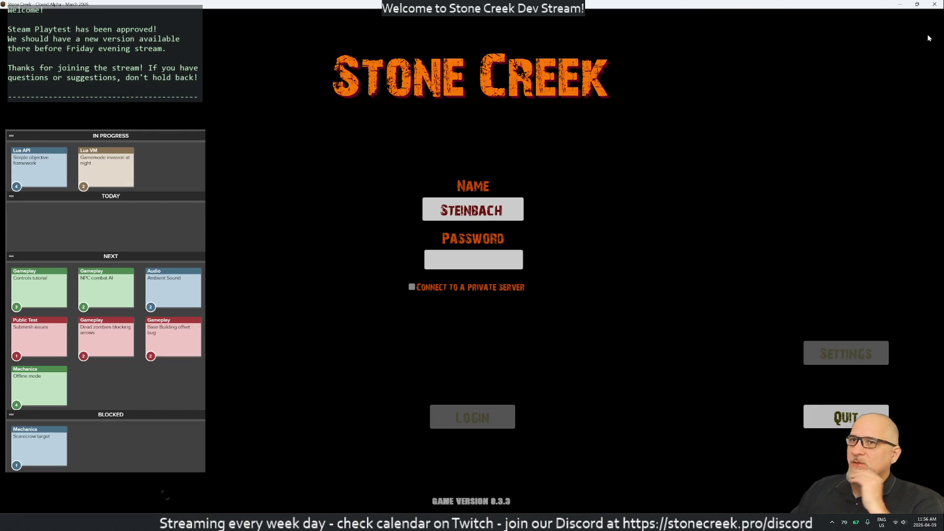
Close the game and start Steam from a Start search for 'ste'
left_click(935, 4)
key("super")
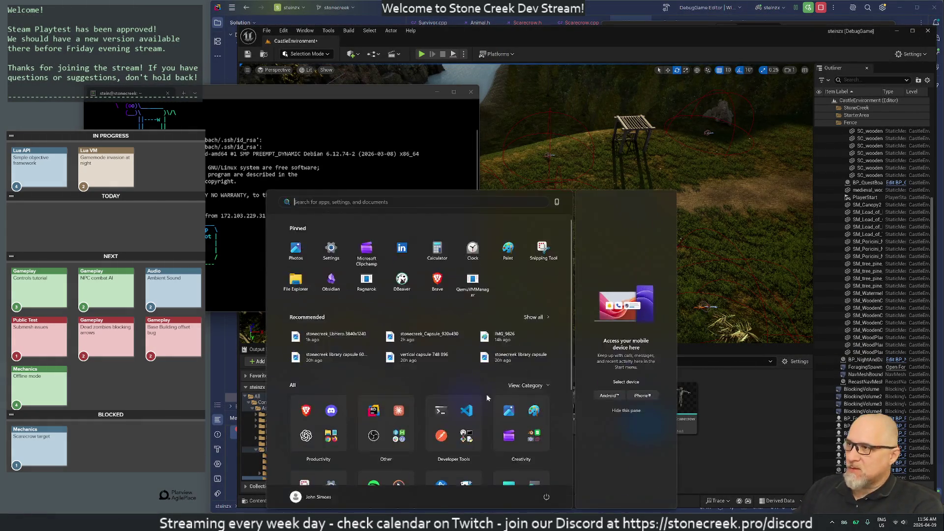
type("ste")
key("Return")
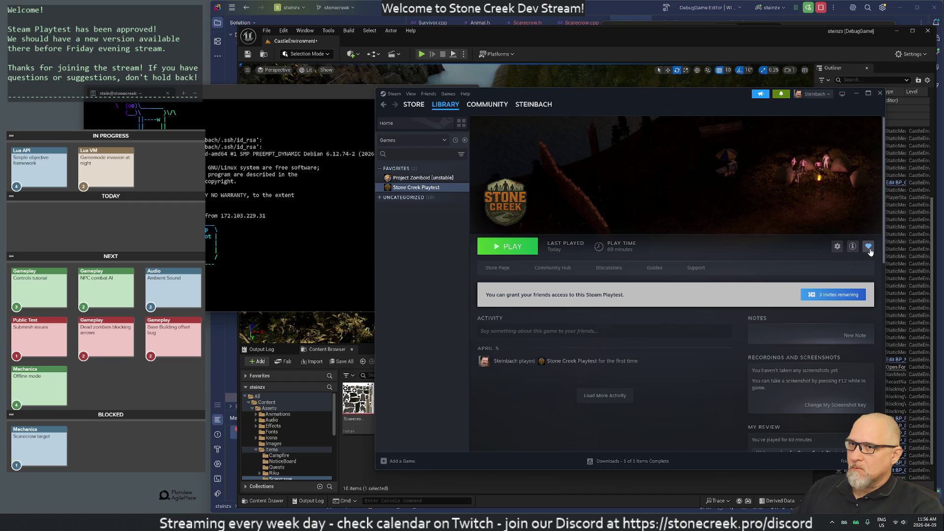
Launch Stone Creek Playtest from its library page, then close the running game
left_click(853, 246)
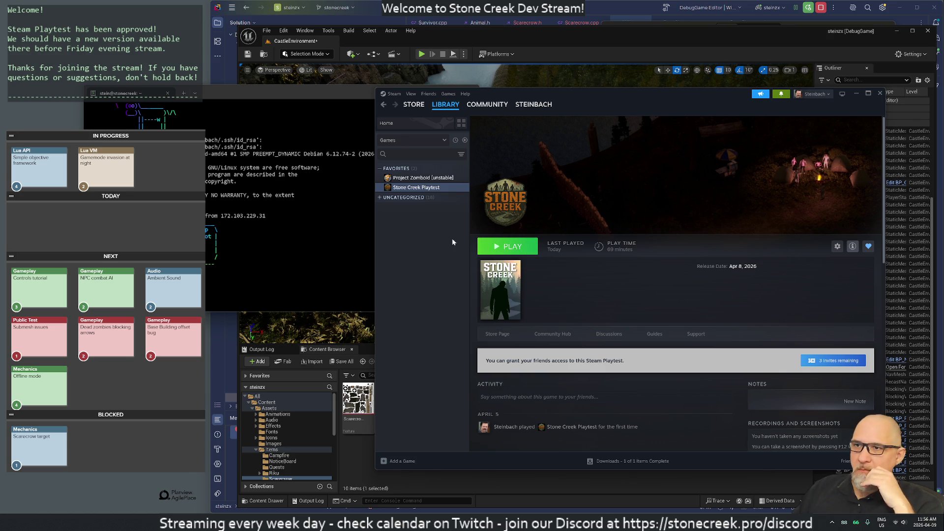
left_click(405, 178)
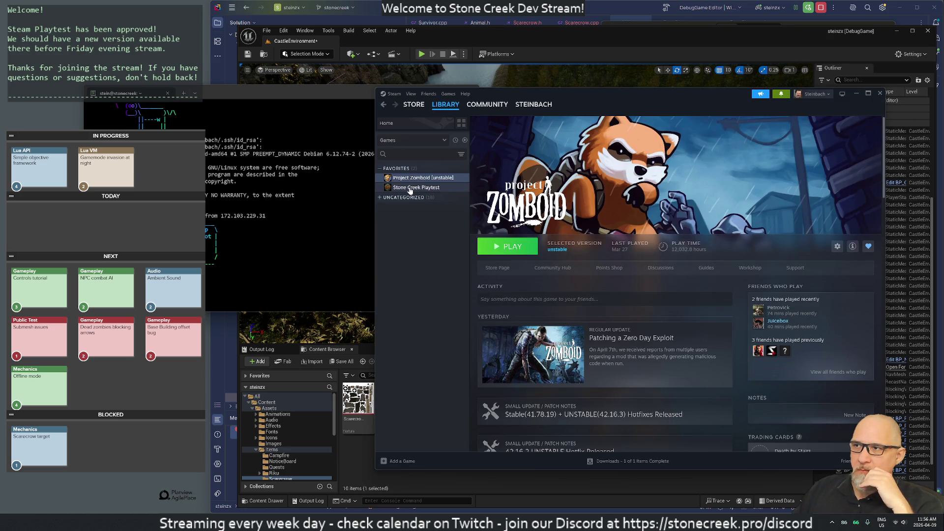
left_click(410, 190)
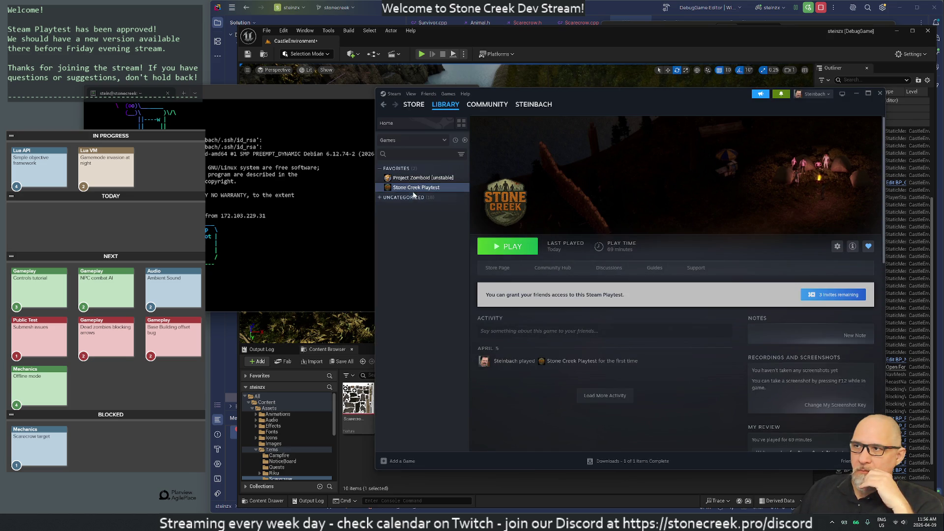
double_click(403, 186)
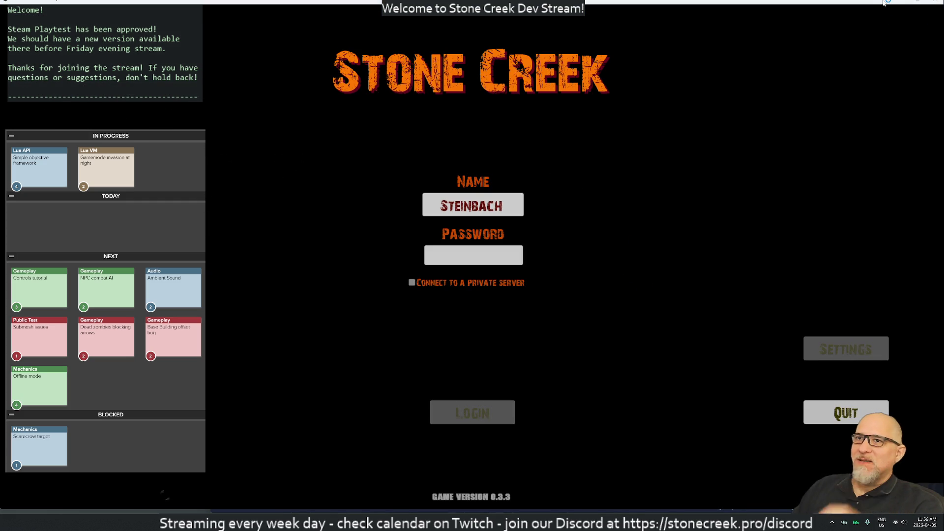
left_click(940, 2)
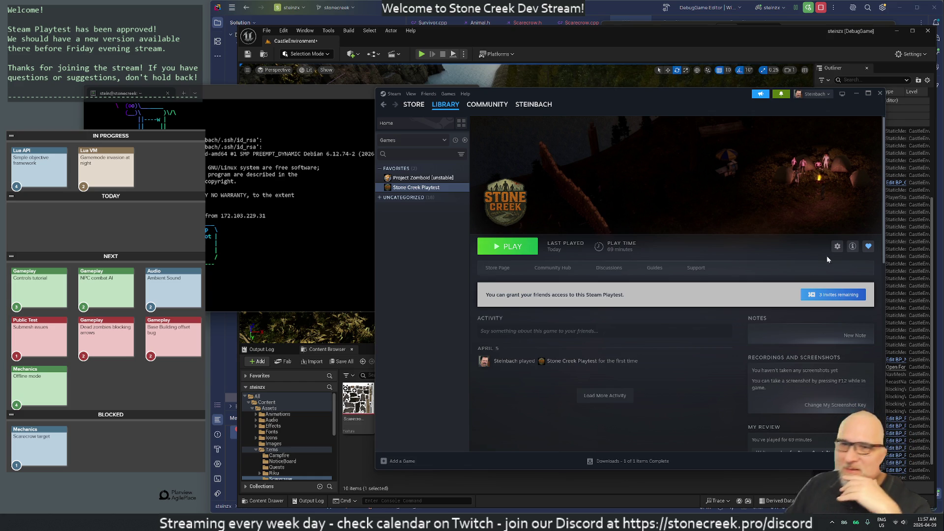
key("super")
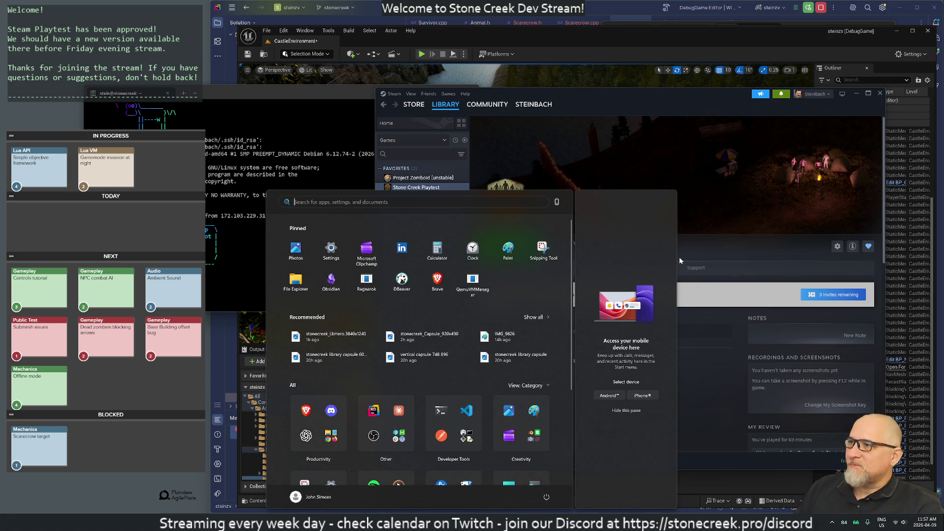
Bring the SSH terminal forward, scroll its output, and move the window right
left_click(237, 266)
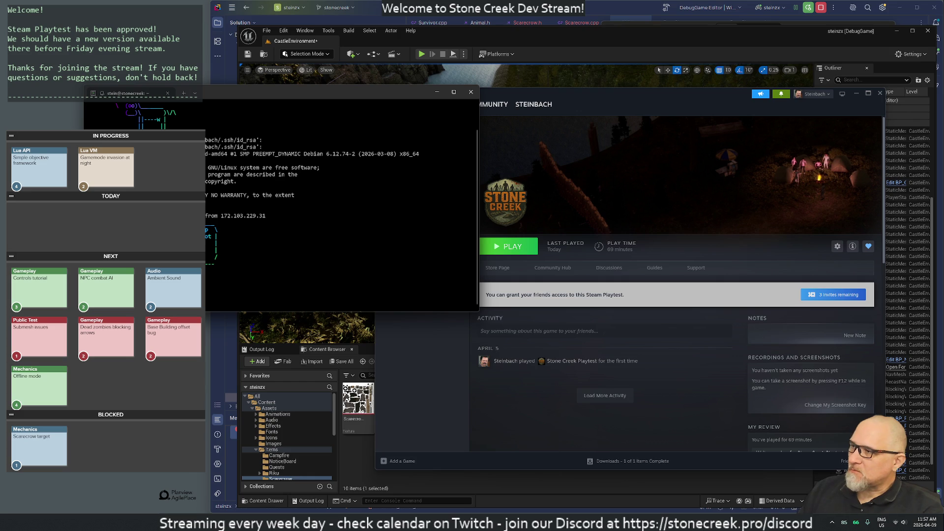
scroll(342, 206, "down", 1)
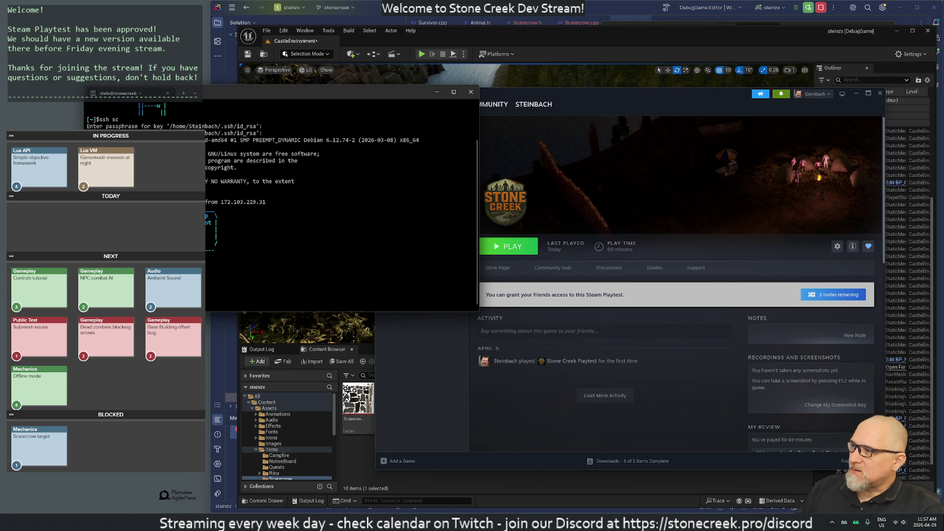
scroll(341, 207, "down", 1)
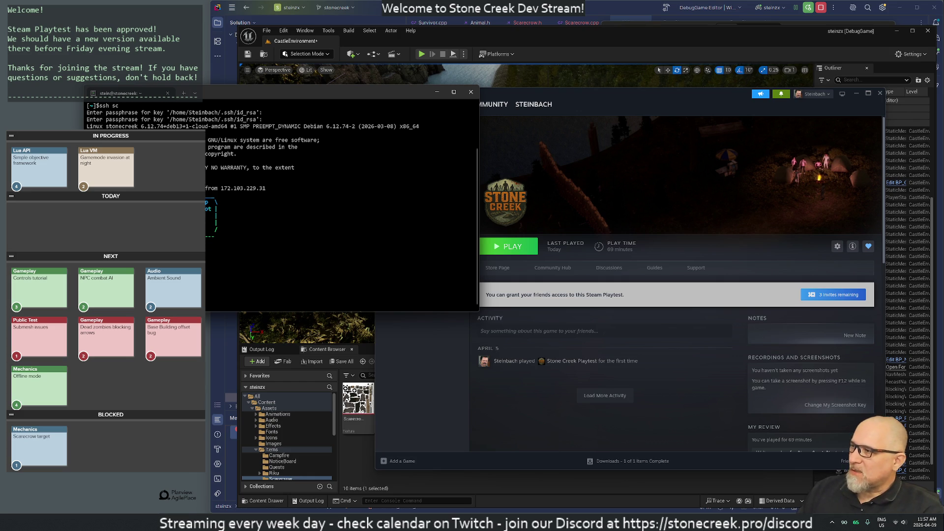
scroll(342, 207, "down", 10)
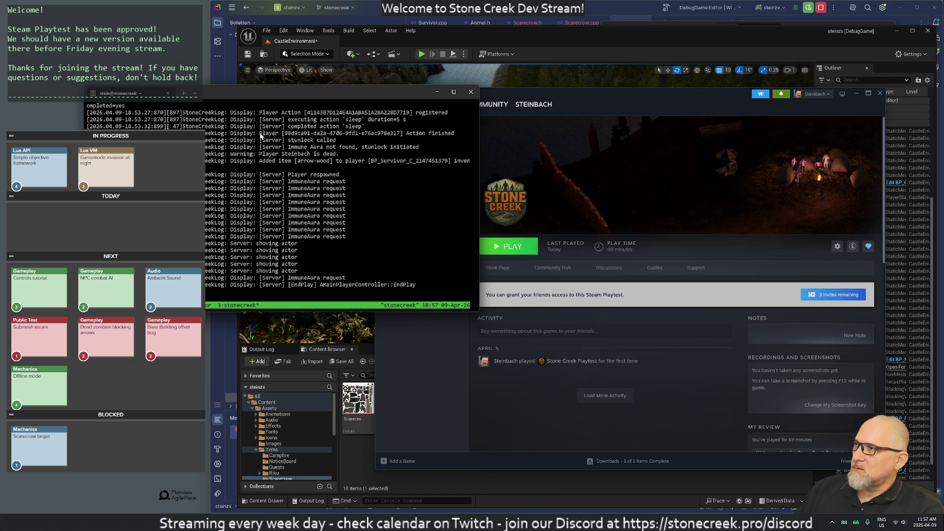
left_click_drag(273, 93, 500, 87)
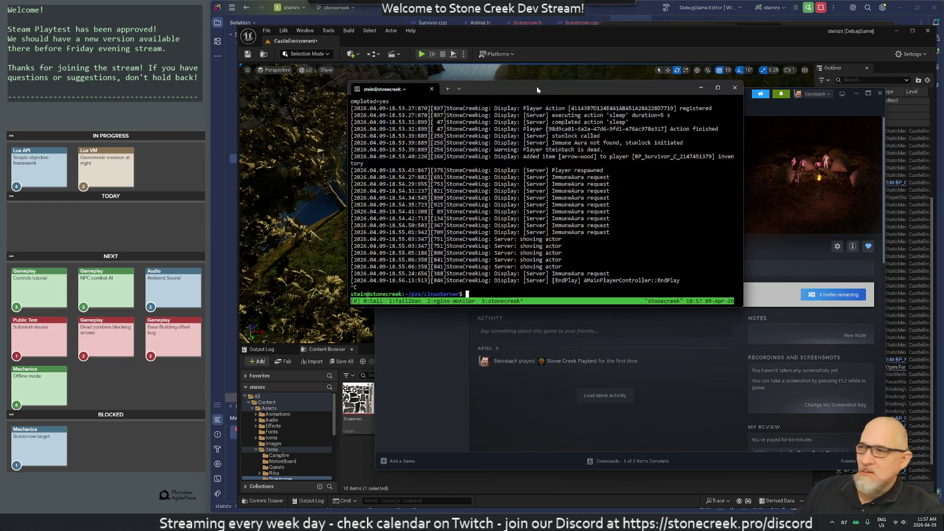
Go up one folder, rename LinuxServer to old.LinuxServer, and move the new LinuxServer build in
type("cd ..")
key("Return")
type("mv L")
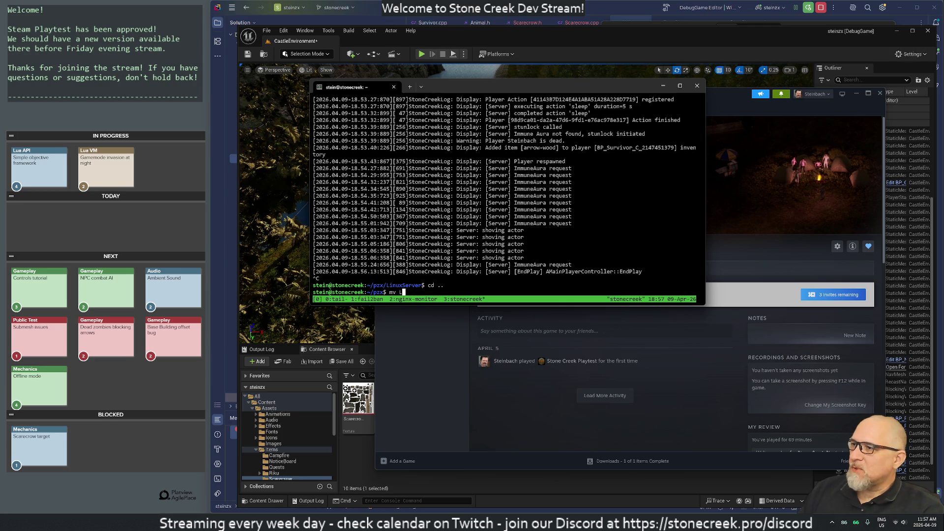
key("Tab")
type("old.Lin")
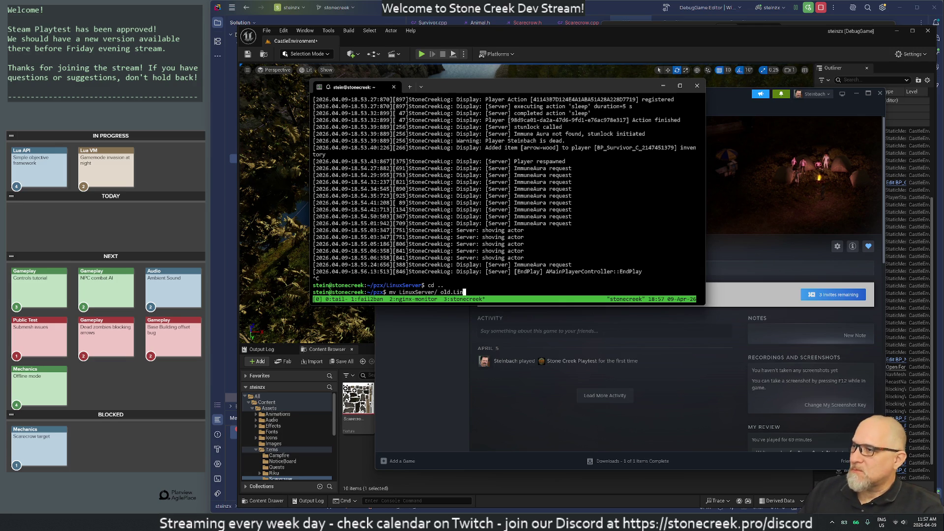
type("ux")
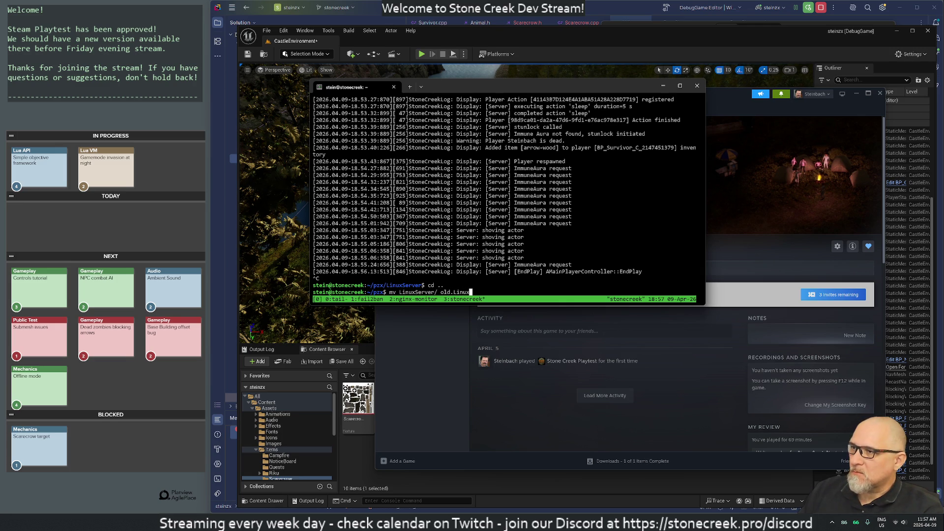
type("Server")
key("Return")
type("mv ~/L")
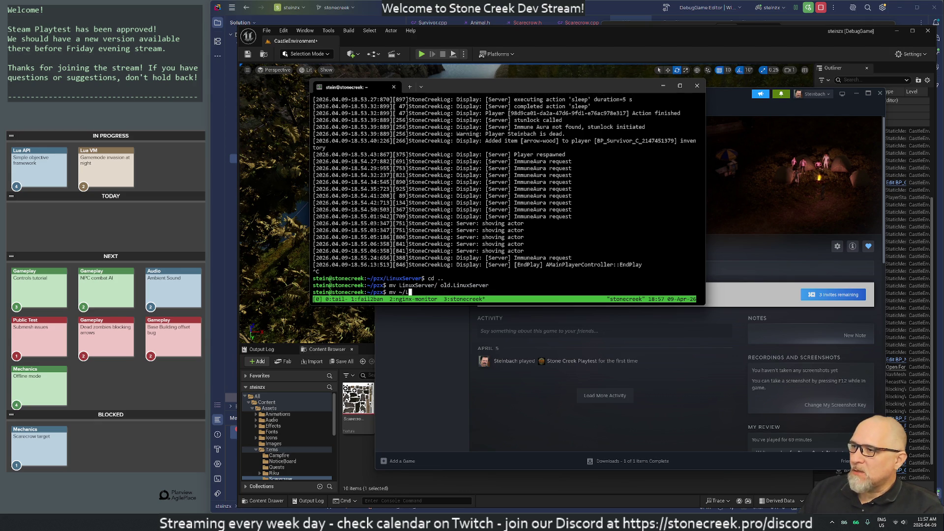
key("Tab")
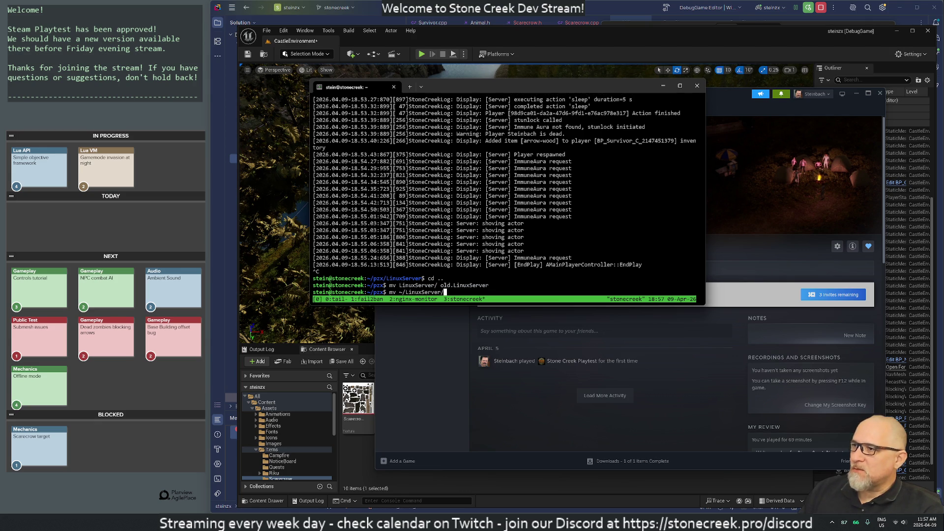
type(".")
key("Return")
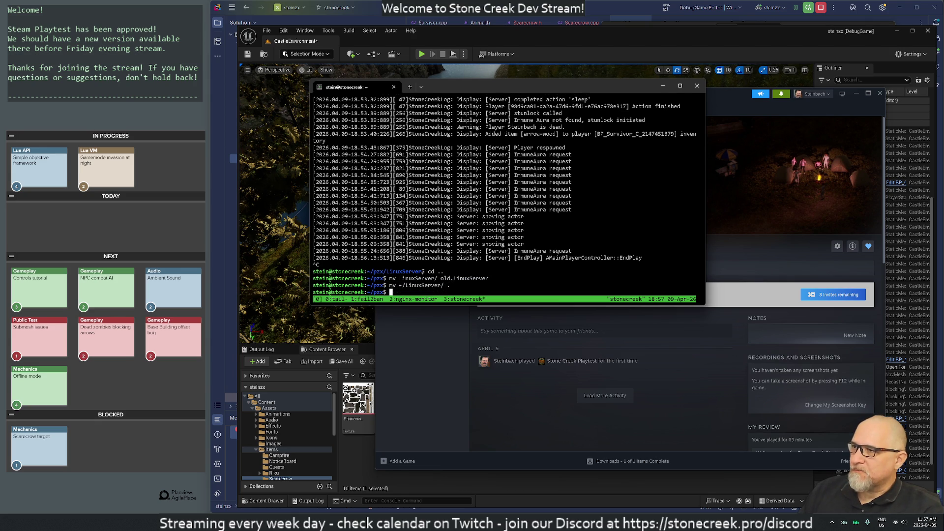
Browse old.LinuxServer/steinzx/Saved in a move command, then cancel it
type("mv o")
key("Tab")
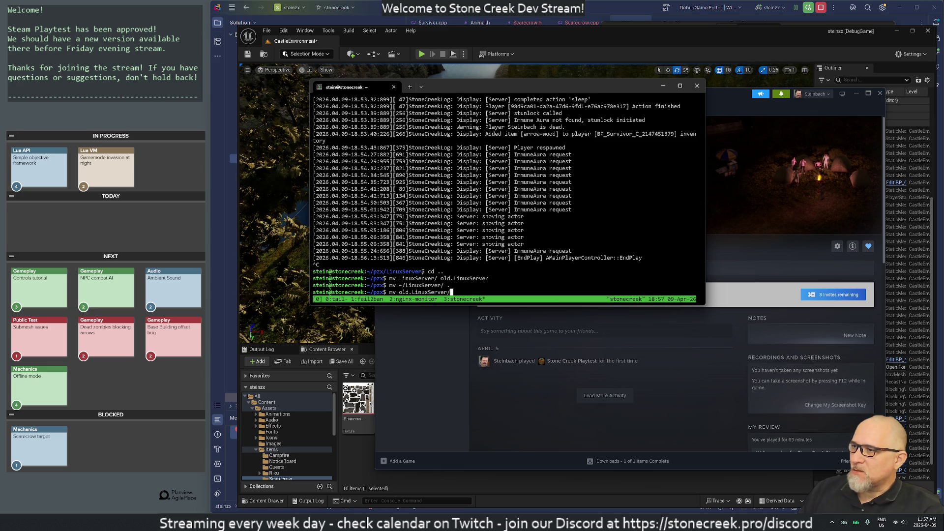
key("Tab")
key("Tab")
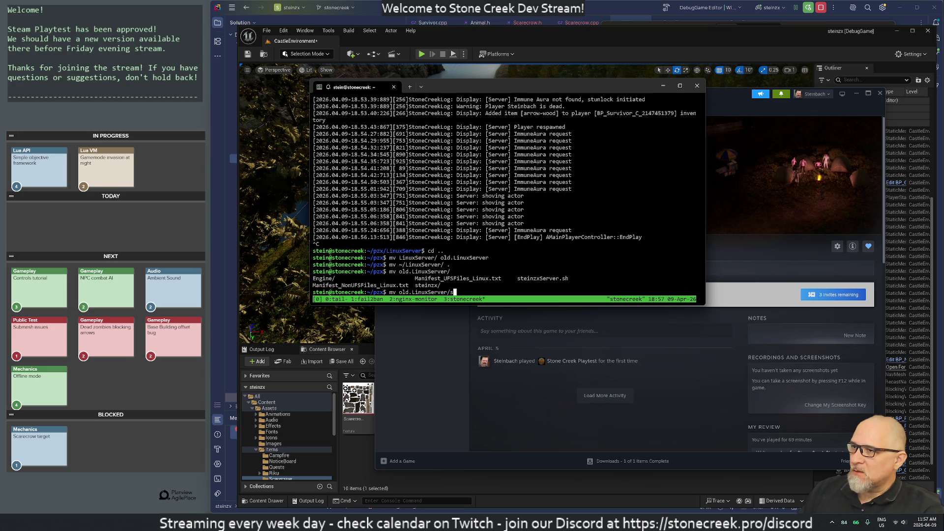
type("teinzx")
key("Tab")
key("Tab")
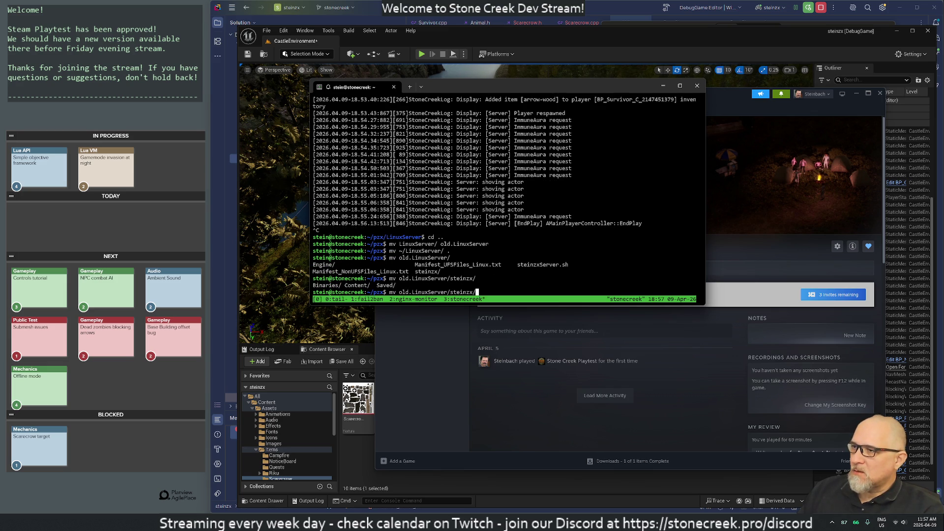
type("S")
key("Tab")
key("Tab")
key("Tab")
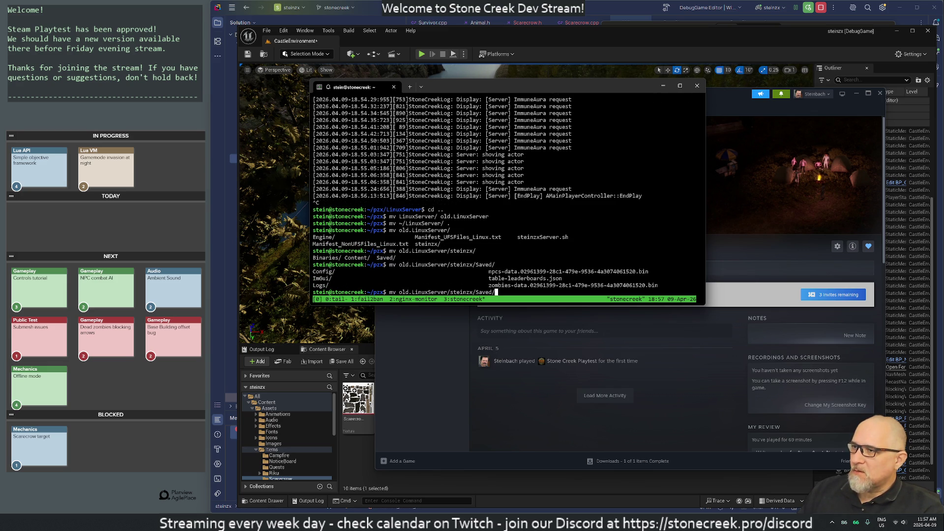
key("Tab")
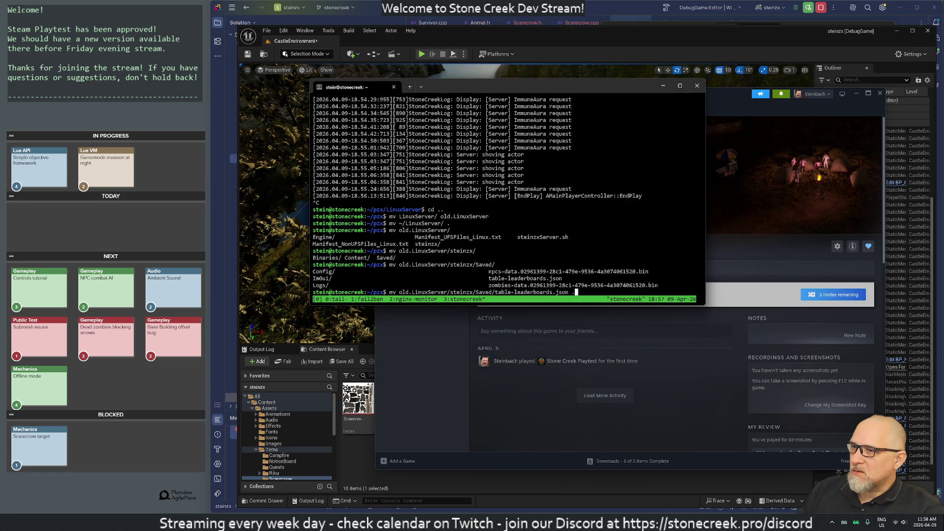
key("Tab")
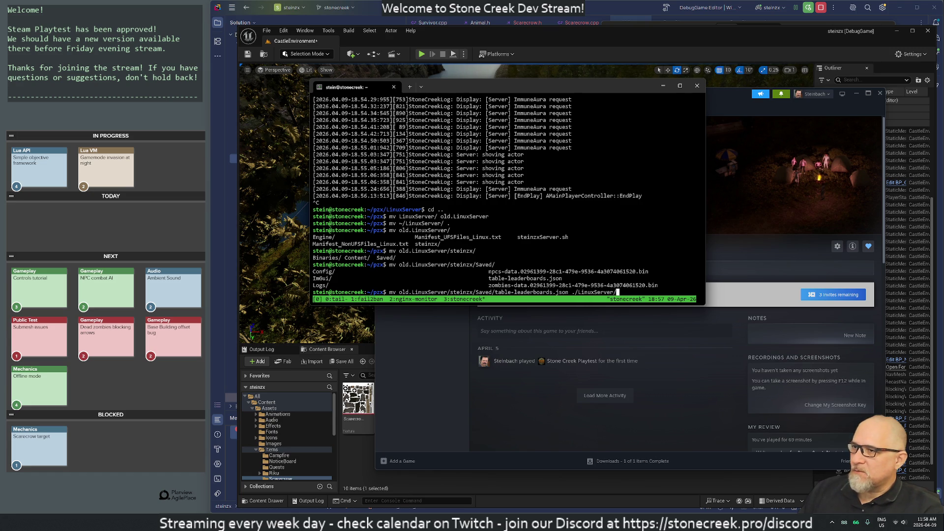
type("steinzx/S")
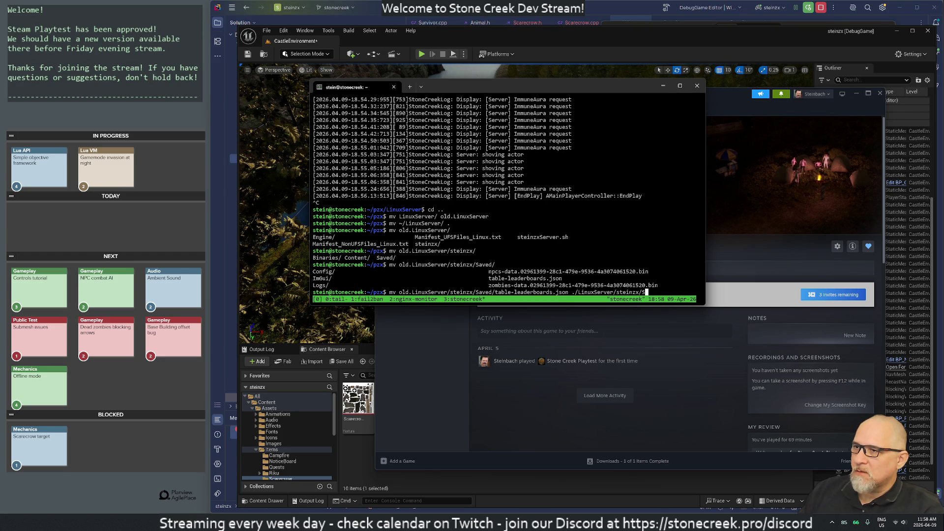
key("ctrl+c")
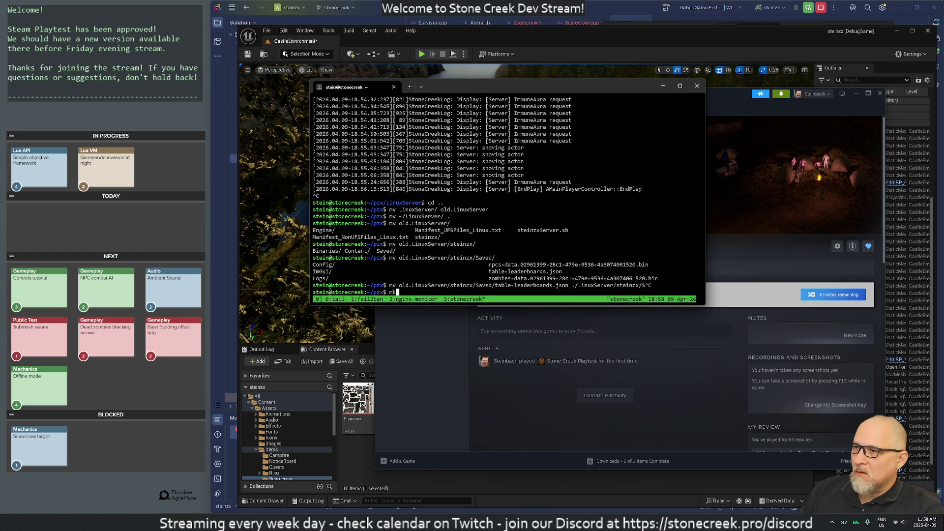
Create LinuxServer/steinzx/Saved and copy table-leaderboards.json from the old build into it
type("dir L")
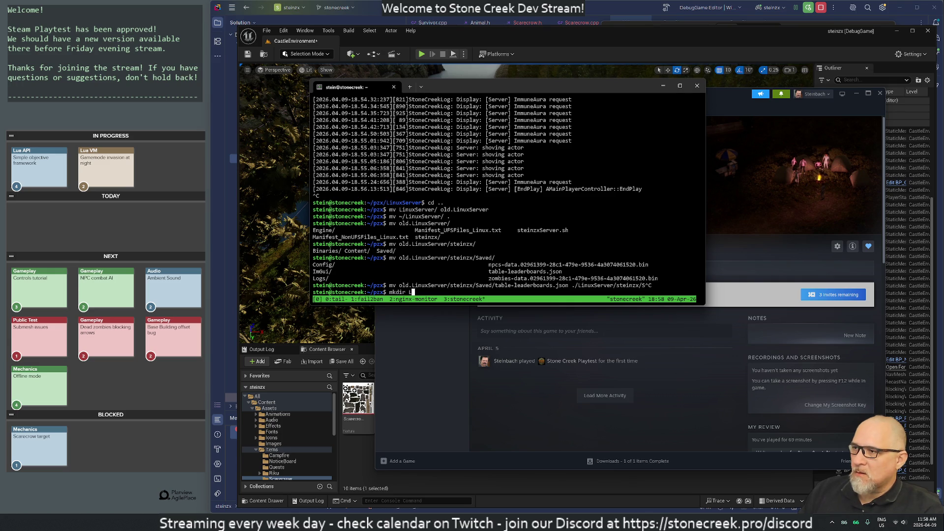
type("inuxServer/stein")
type("zx/Sav")
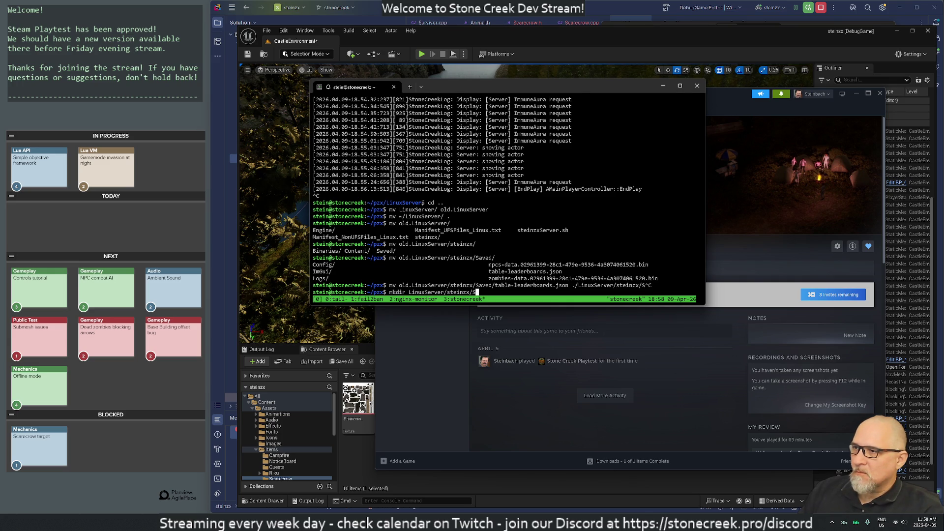
type("ed")
key("Return")
type("mv old.")
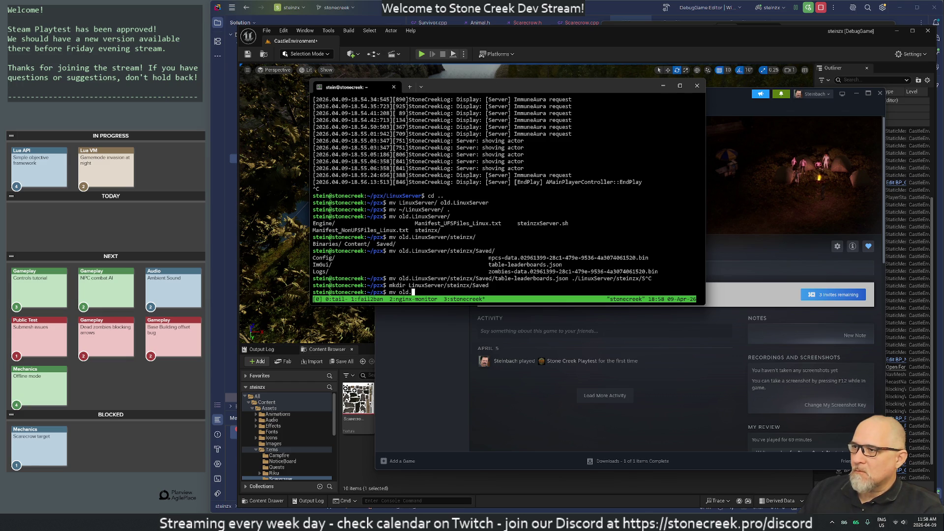
type("LinuxServer/steinzx/Saved/ta")
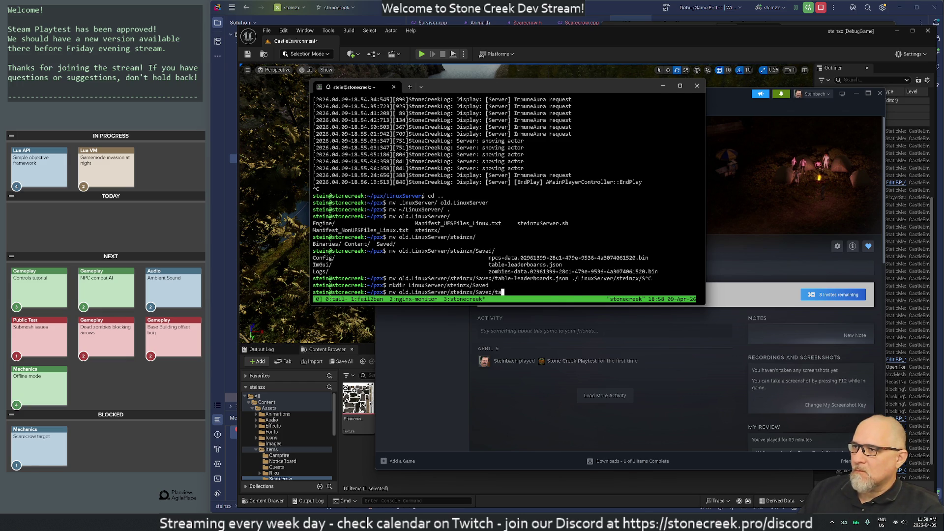
key("Tab")
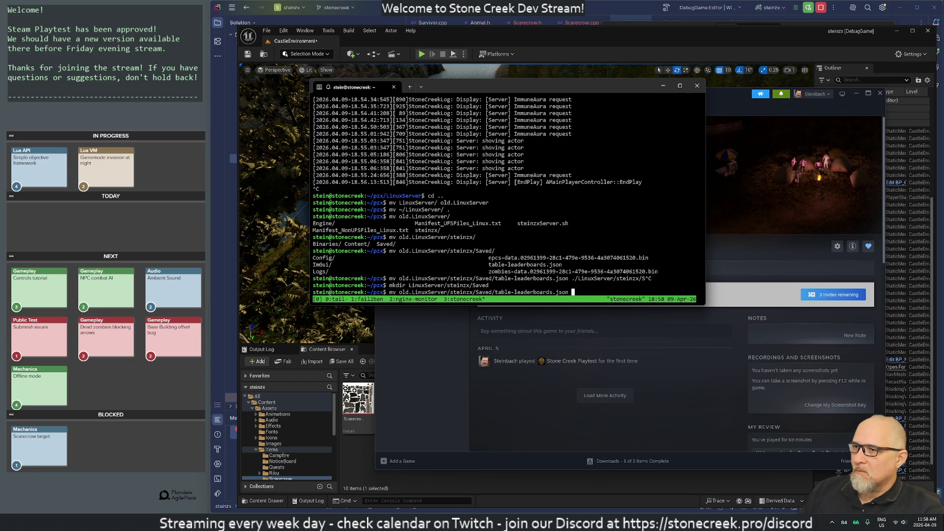
type("./")
key("Tab")
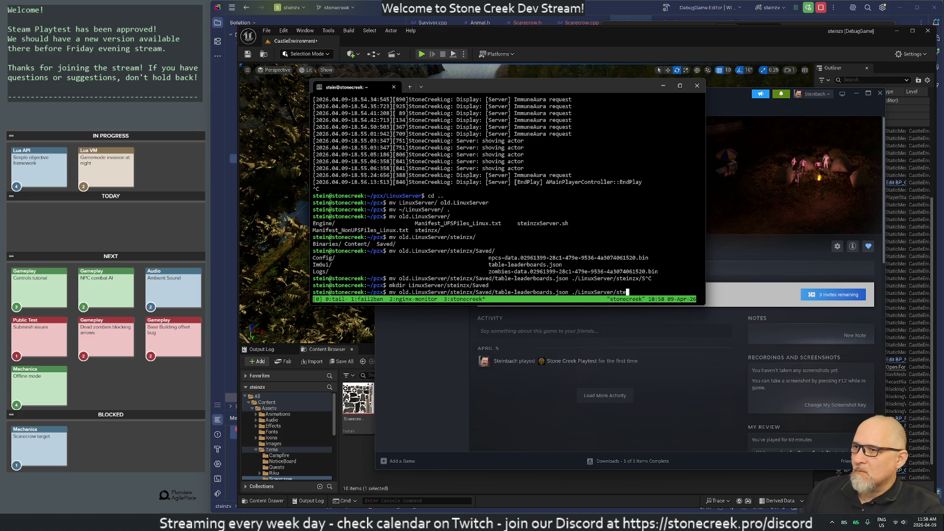
type("inzx/")
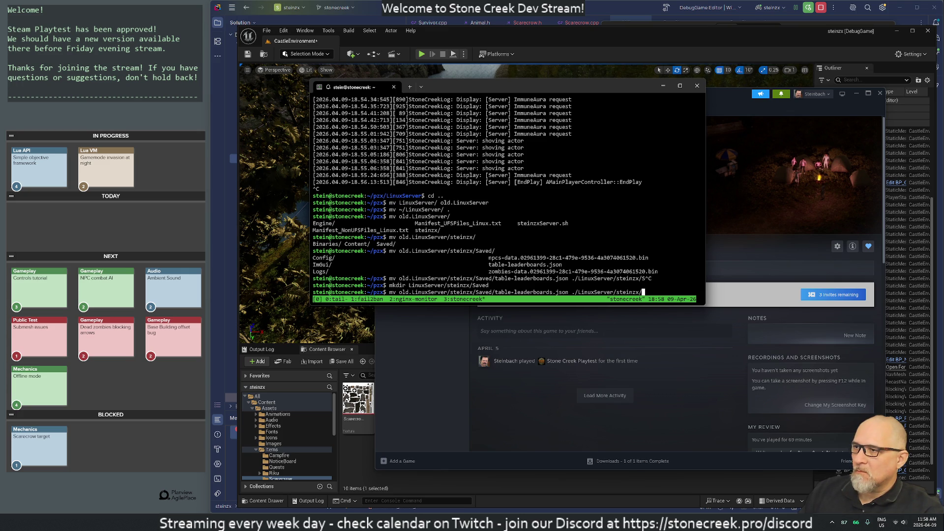
type("Sa")
key("Tab")
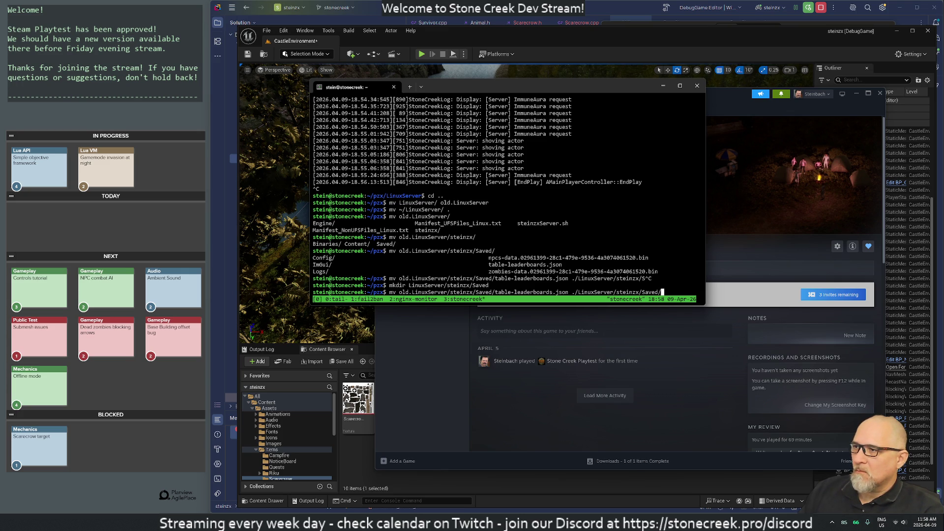
key("Home")
key("Delete")
key("Delete")
type("cp")
key("Return")
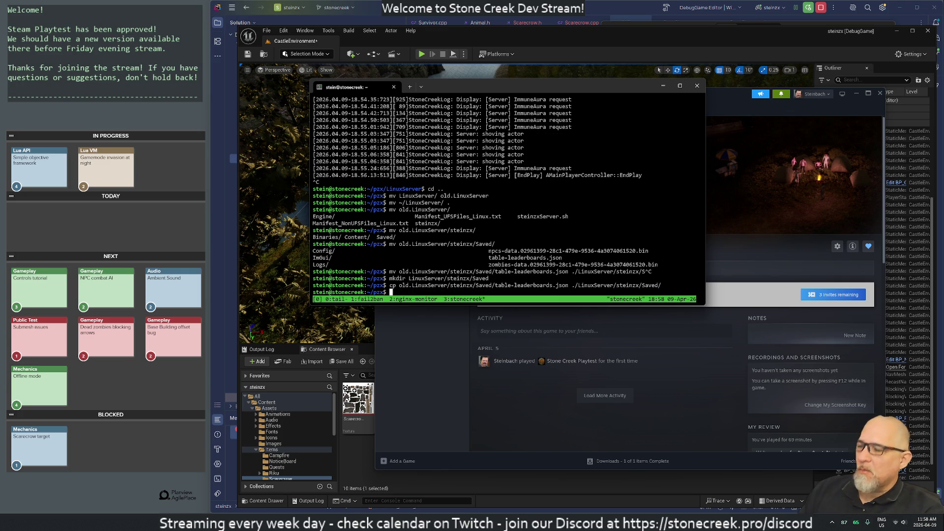
Change into LinuxServer, search command history for 'stein', and minimize the terminal
key("Tab")
key("Return")
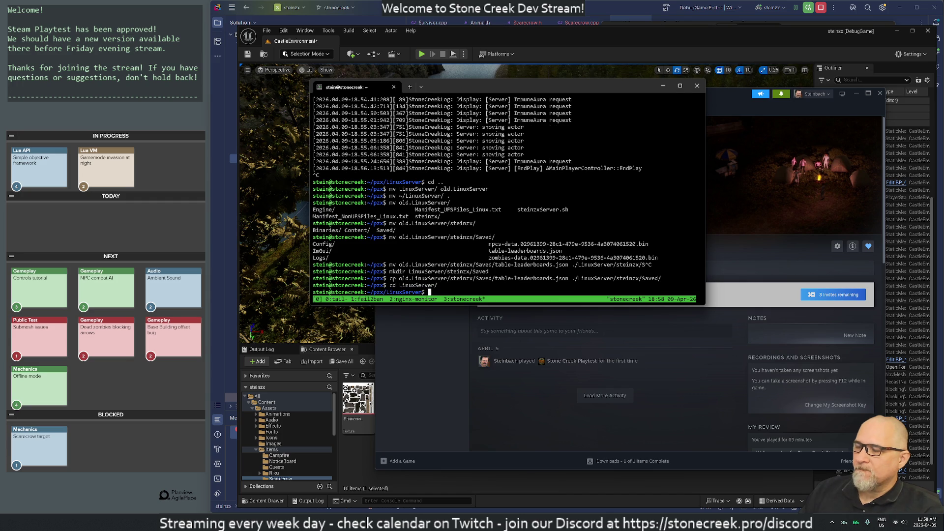
key("ctrl+r")
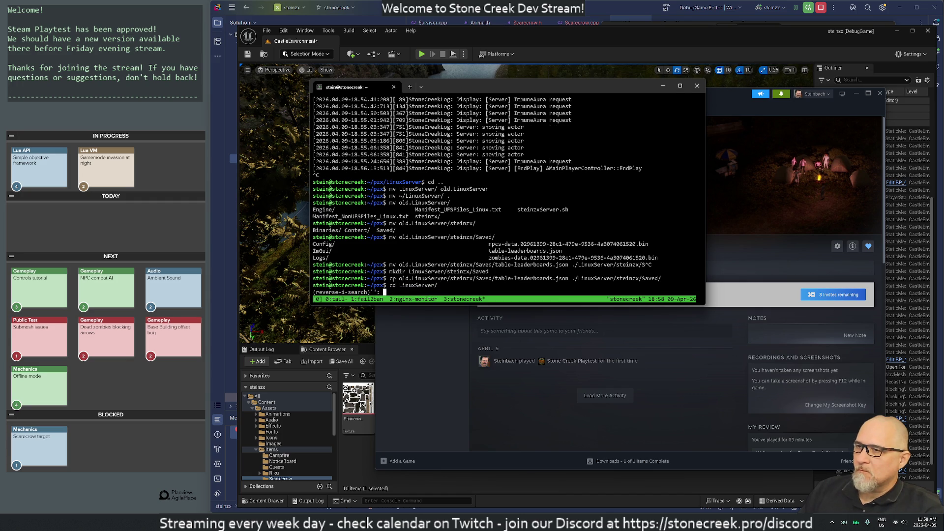
type("stein")
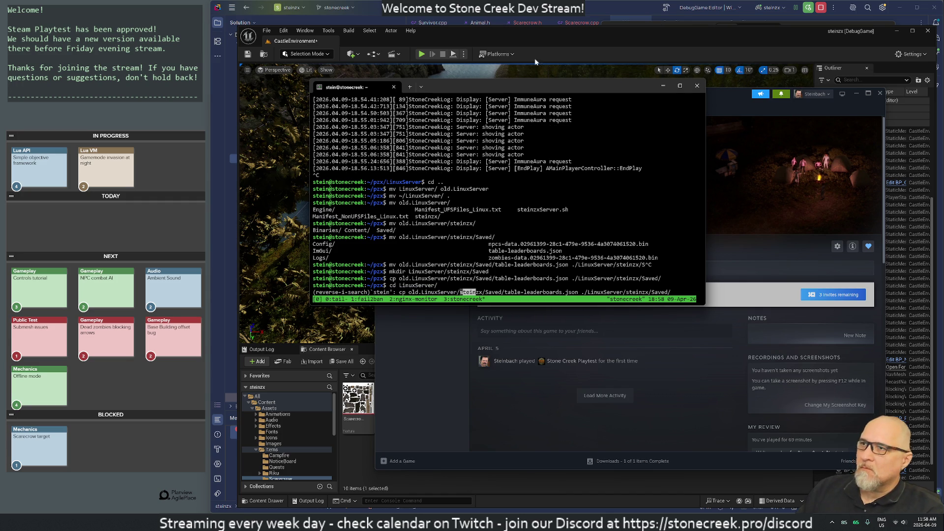
key("super+Down")
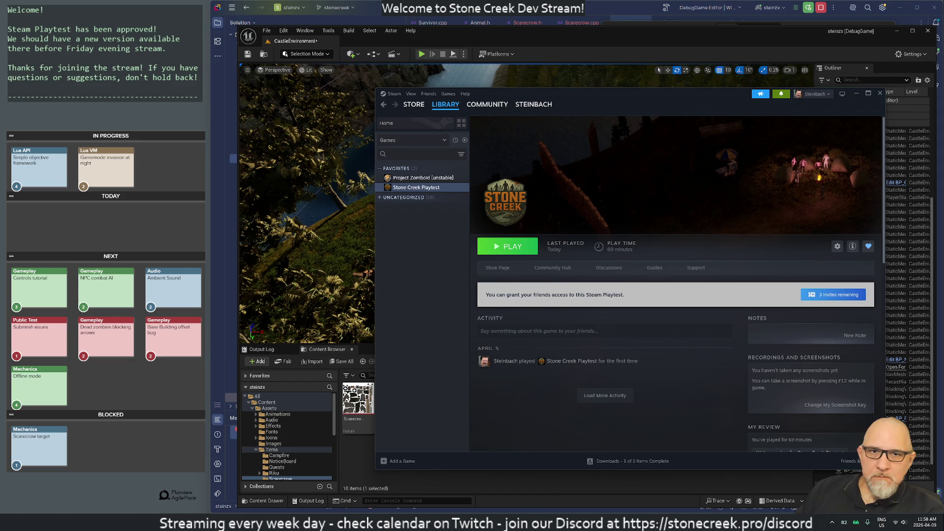
Switch back to the Steam library and launch Stone Creek Playtest
key("alt+Tab")
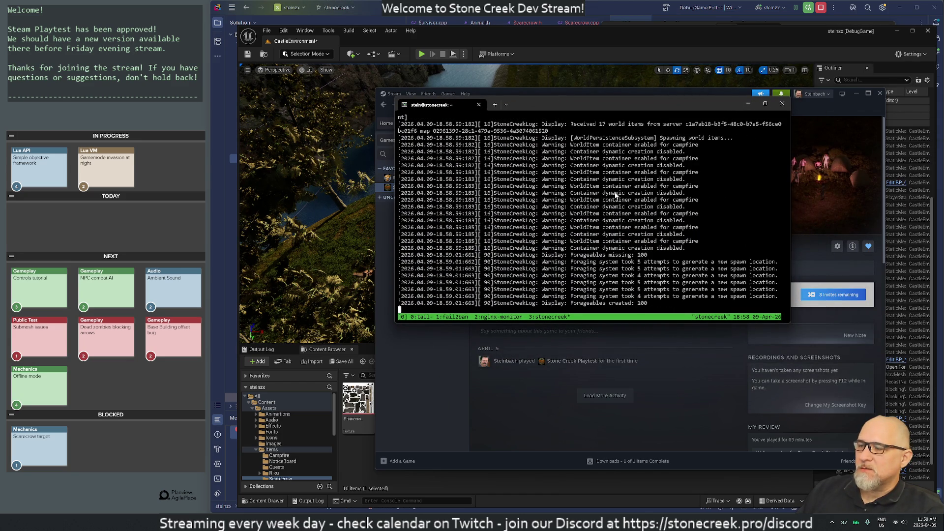
left_click(795, 281)
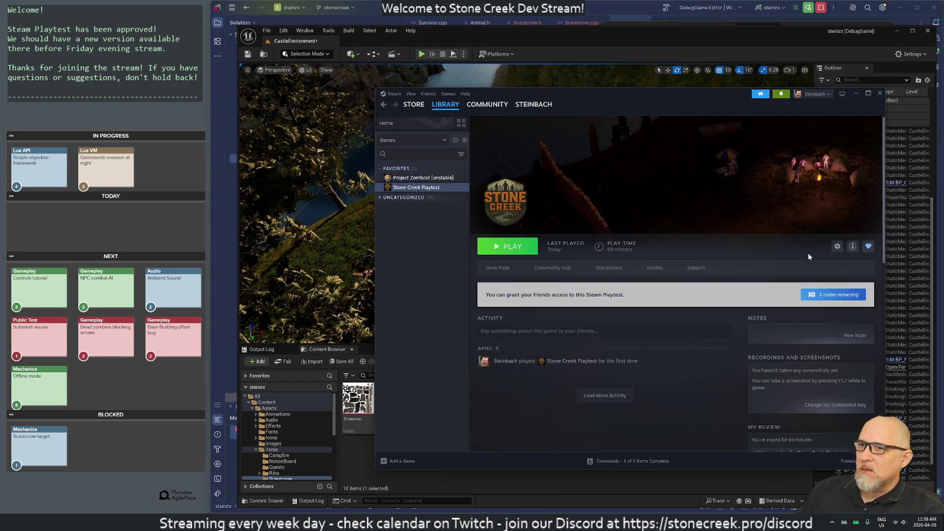
left_click(513, 247)
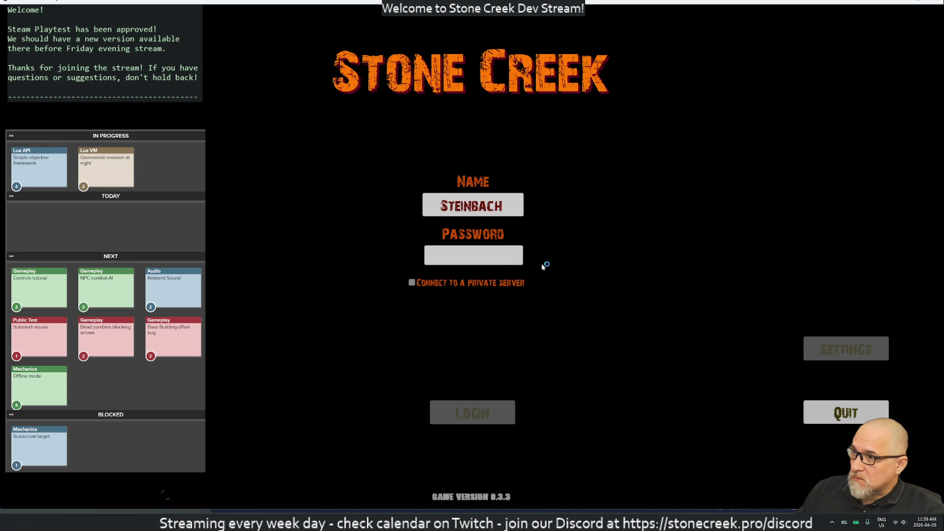
Log in to the online server with the account password
left_click(485, 255)
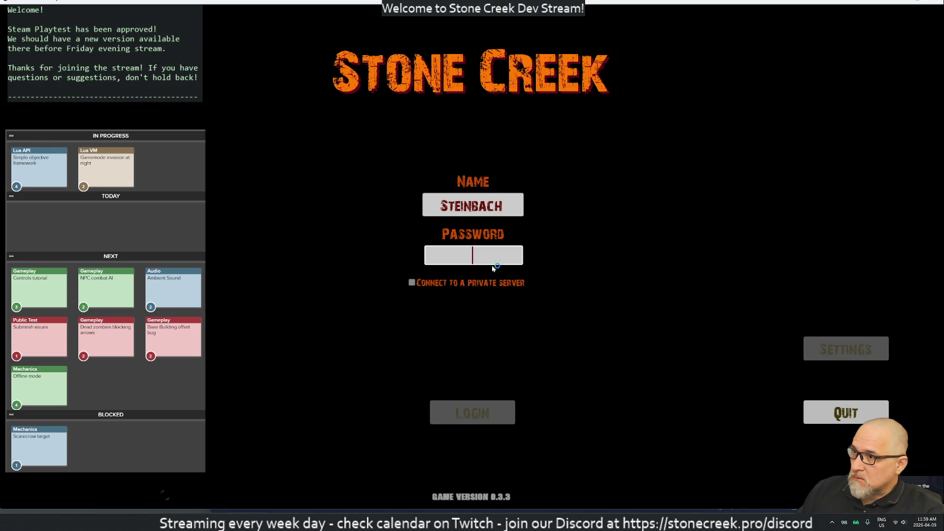
type("********")
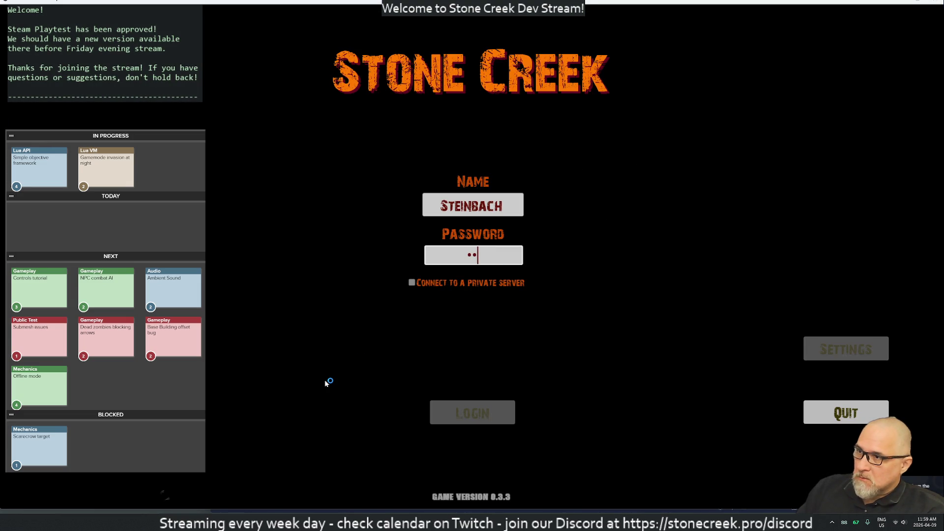
key("Return")
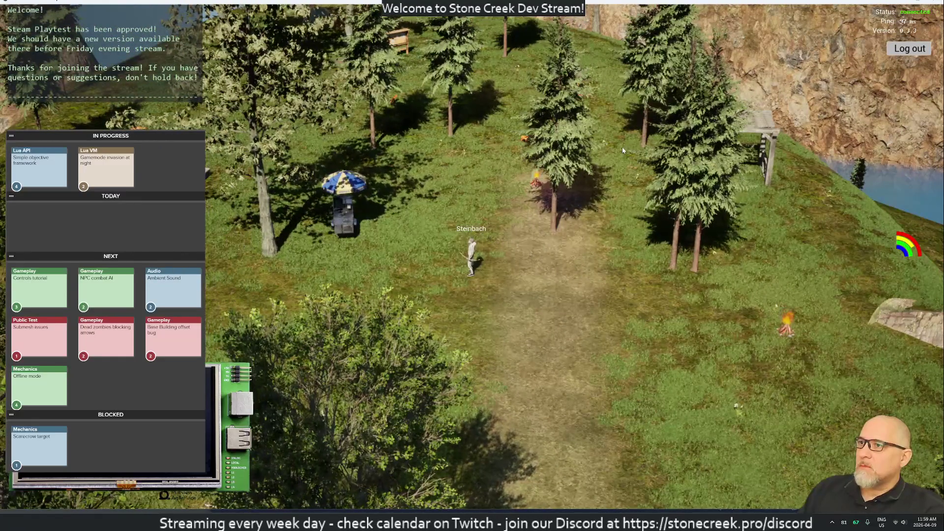
Log out, toggle the private server option on and off, log back in, and run along the forest path
left_click(910, 48)
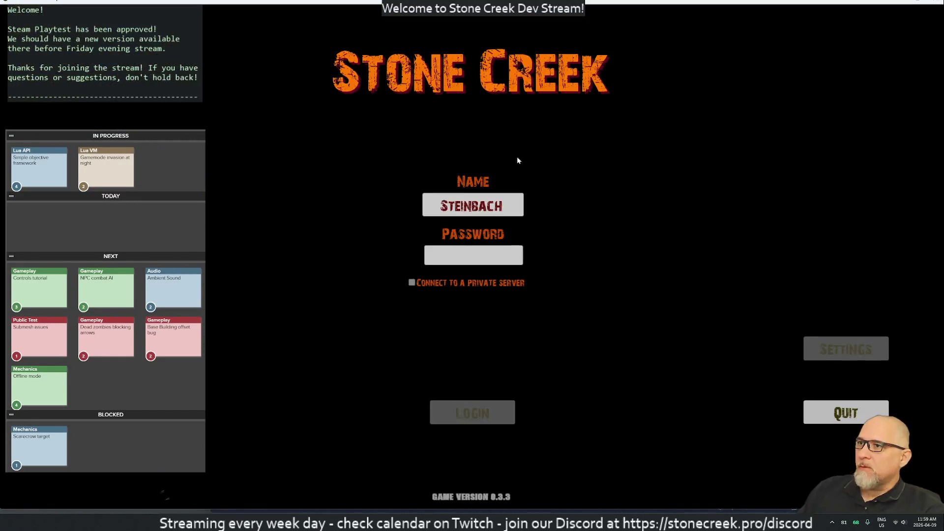
left_click(413, 284)
left_click(412, 283)
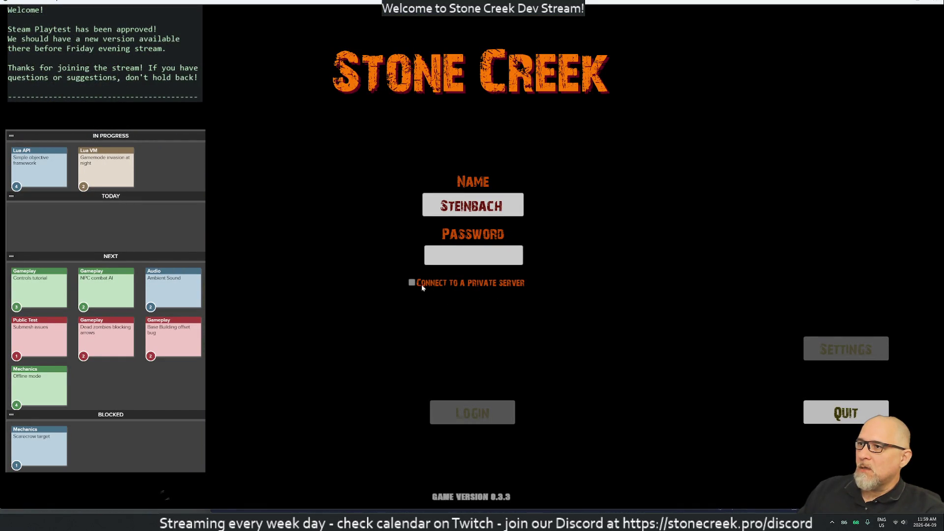
type("********")
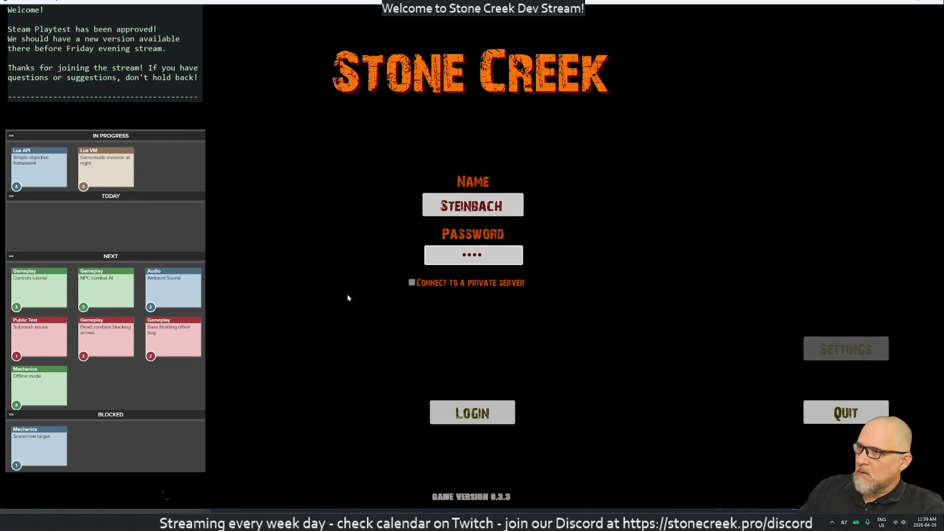
key("Return")
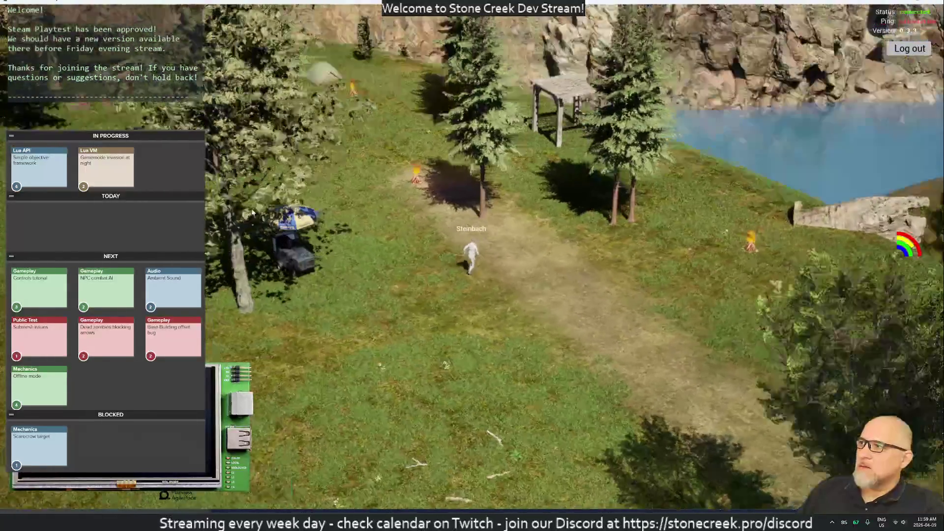
key("w")
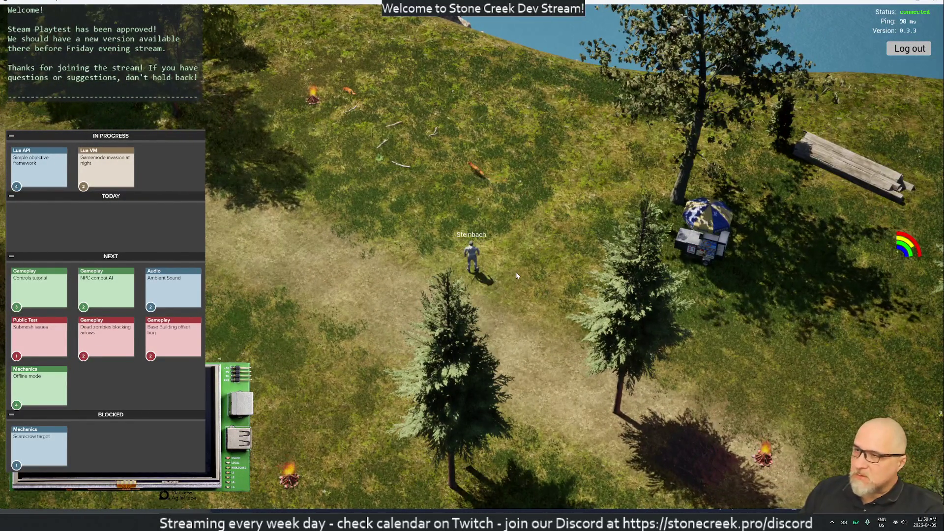
key("super")
From a terminal launched via 'wsl', run the elevated mklink linking User.lua to Production-User.lua
type("wsl")
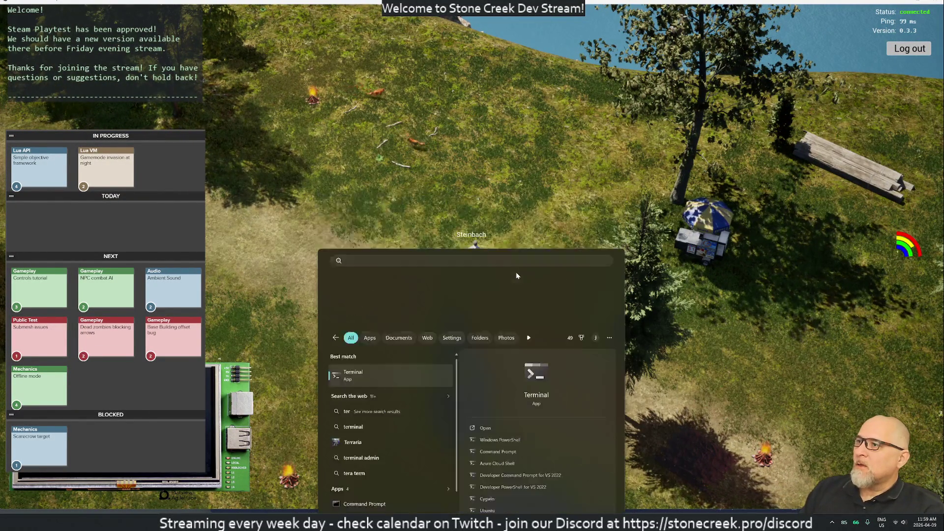
key("Return")
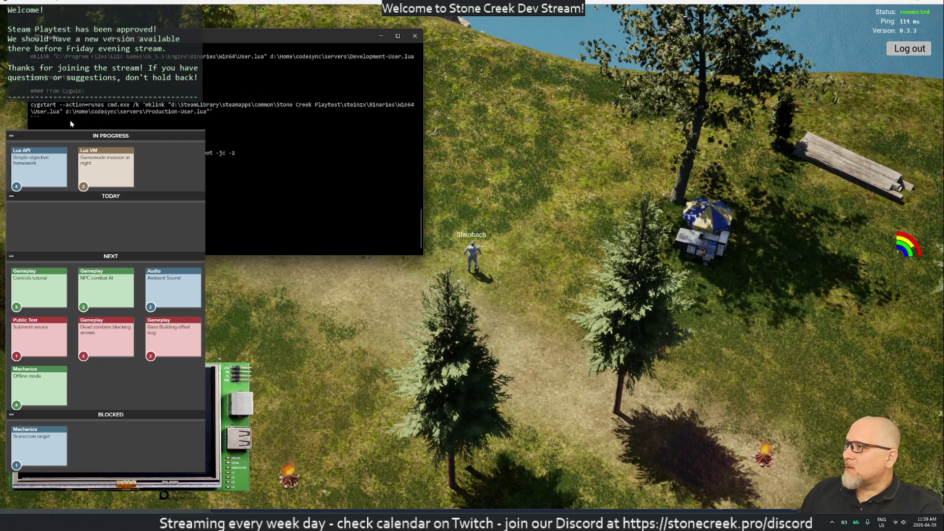
triple_click(84, 113)
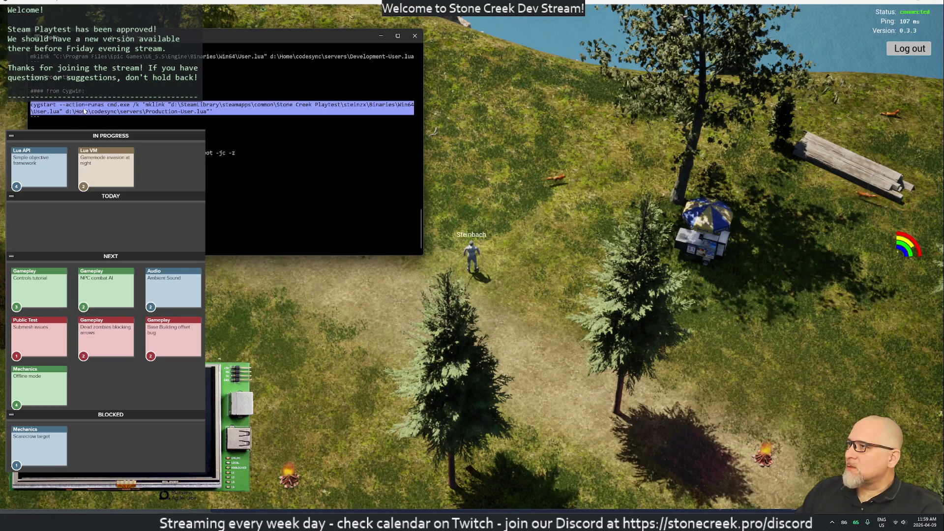
right_click(84, 113)
key("Return")
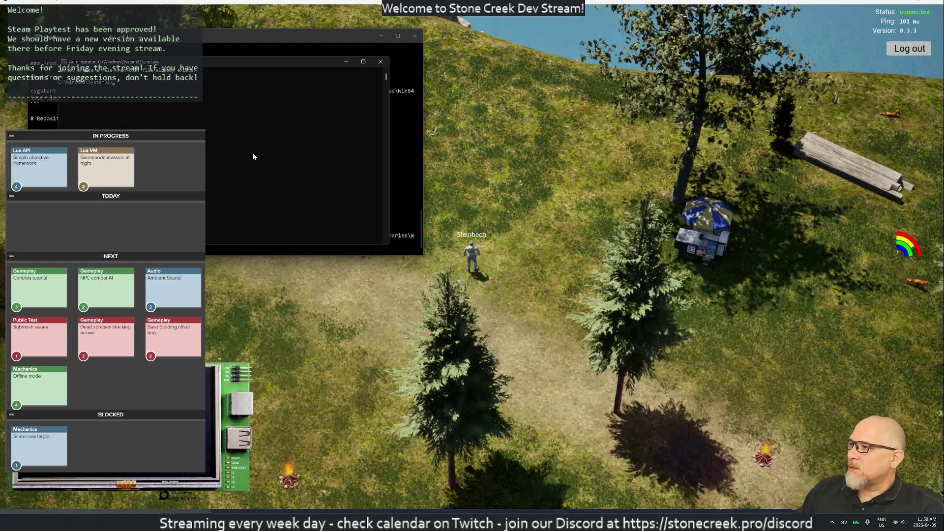
left_click(381, 64)
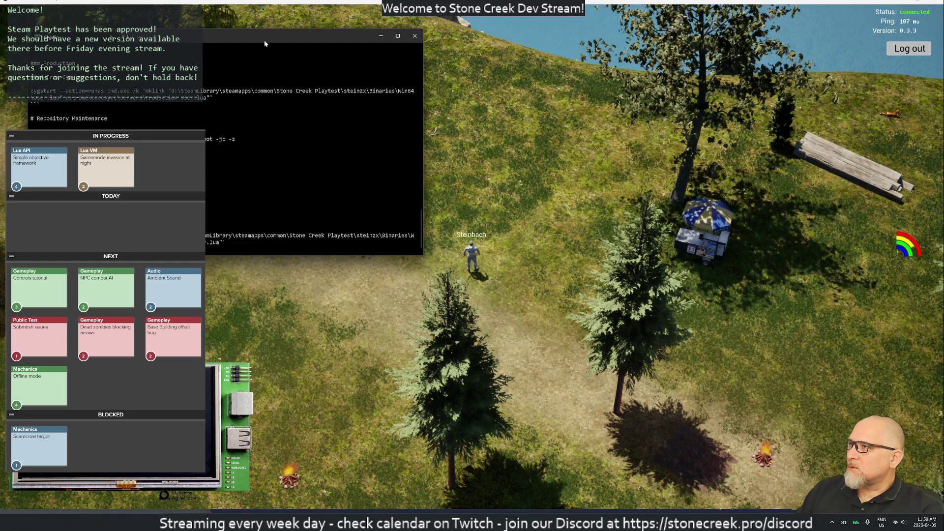
left_click_drag(265, 44, 580, 96)
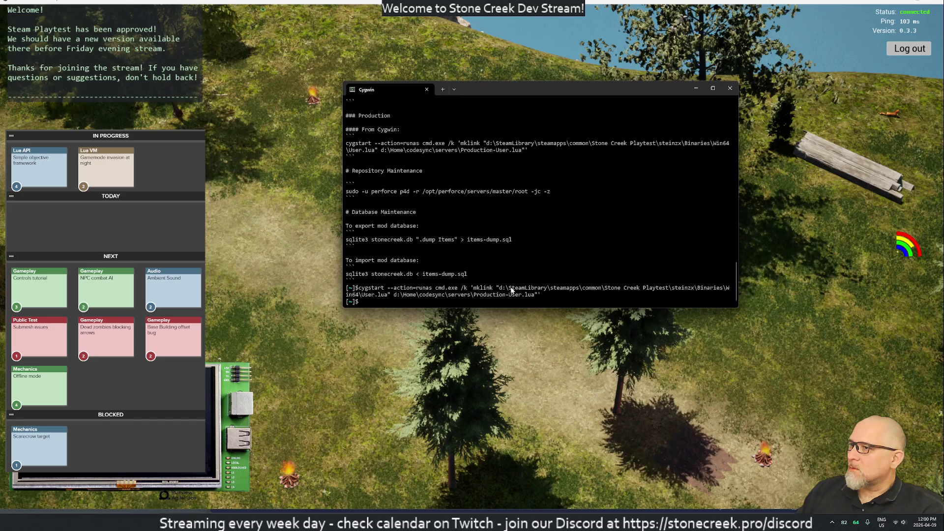
left_click(256, 295)
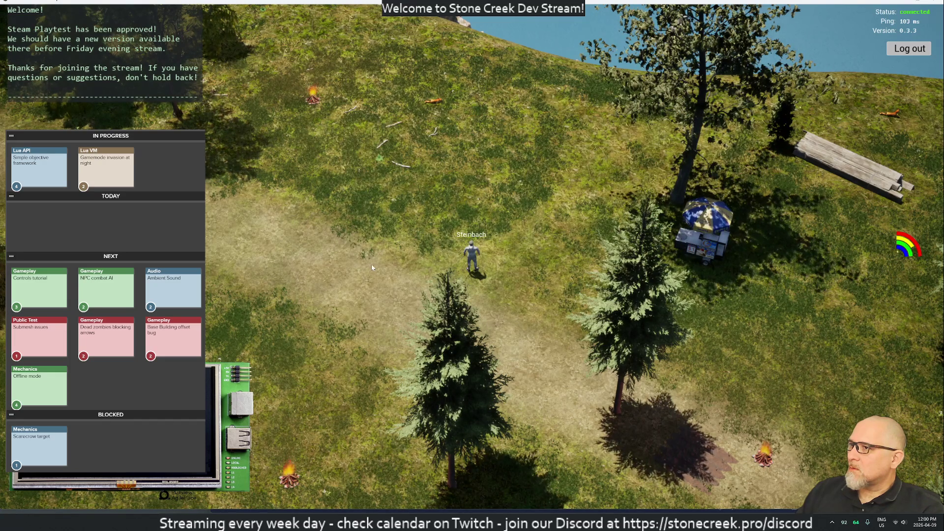
Restore the game from maximized and drag its edges to enlarge it in front of the editor
key("a")
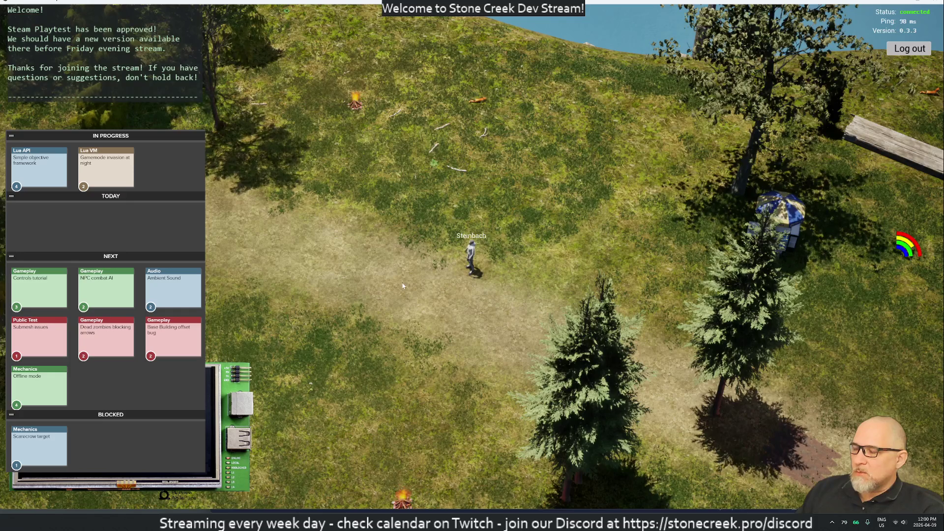
mouse_move(261, 3)
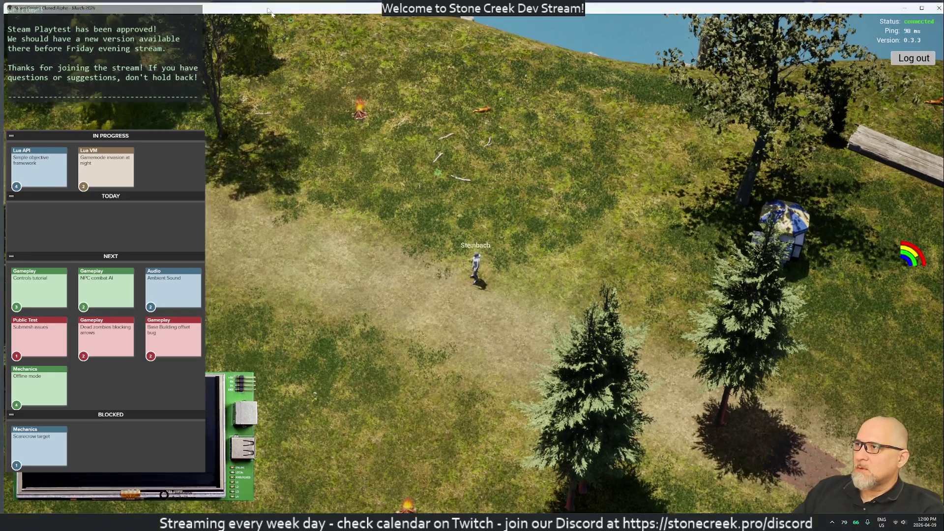
double_click(264, 4)
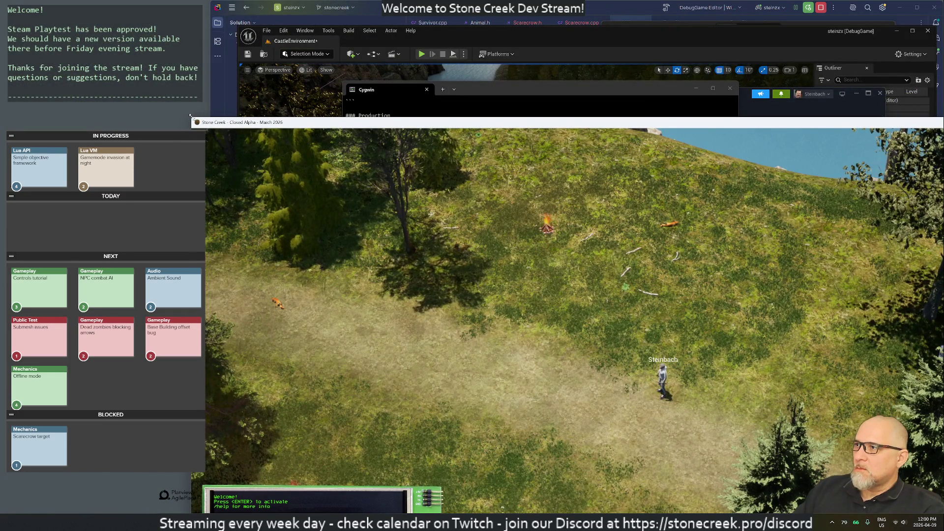
mouse_move(192, 118)
left_mouse_down()
mouse_move(518, 122)
mouse_move(685, 190)
left_mouse_up()
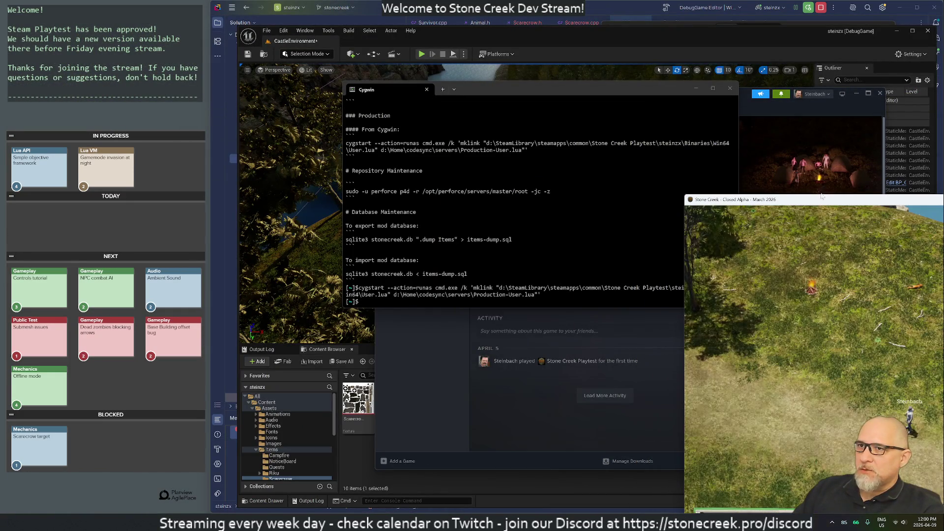
mouse_move(828, 198)
left_mouse_down()
mouse_move(554, 114)
mouse_move(537, 36)
mouse_move(522, 44)
left_mouse_up()
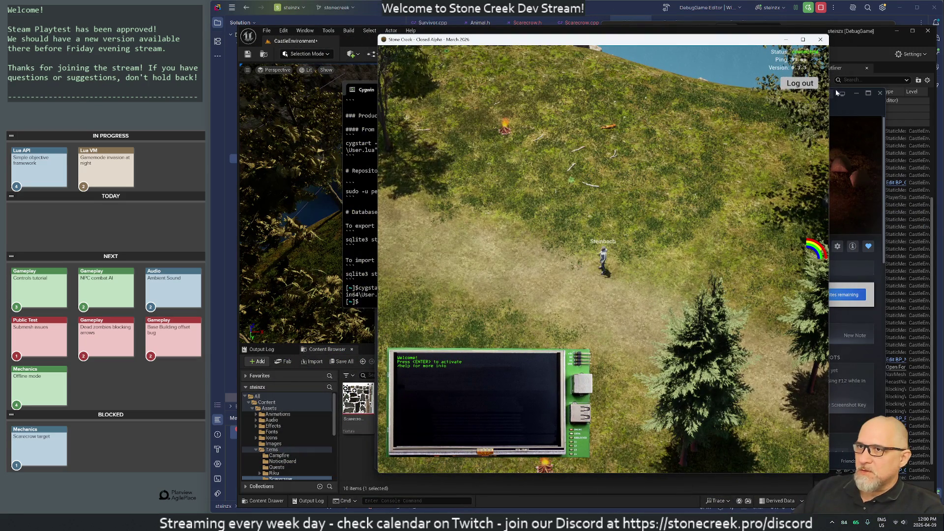
left_click_drag(829, 102, 941, 104)
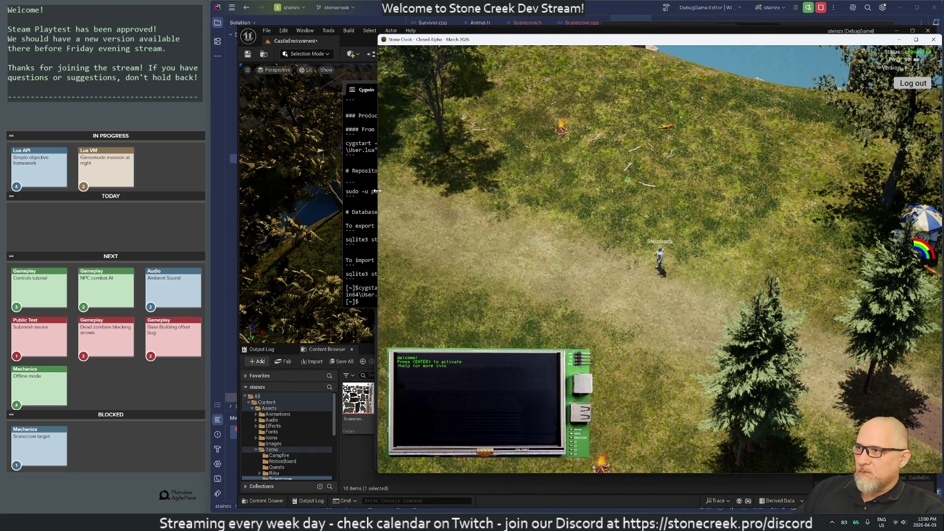
left_click_drag(378, 201, 219, 203)
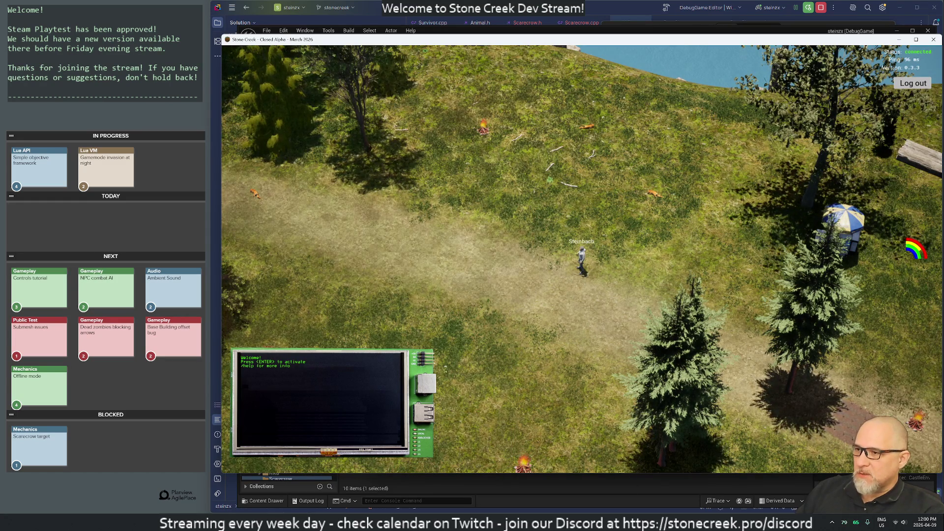
Search all project files for 'March 20' and open the MainGameInstance.cpp match
key("alt+Tab")
left_click(538, 274)
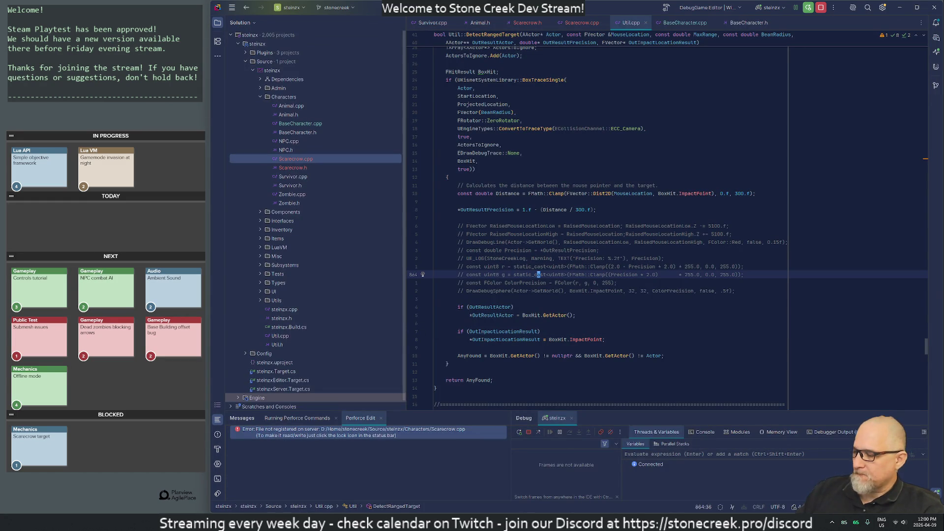
key("ctrl+shift+f")
type("March 2")
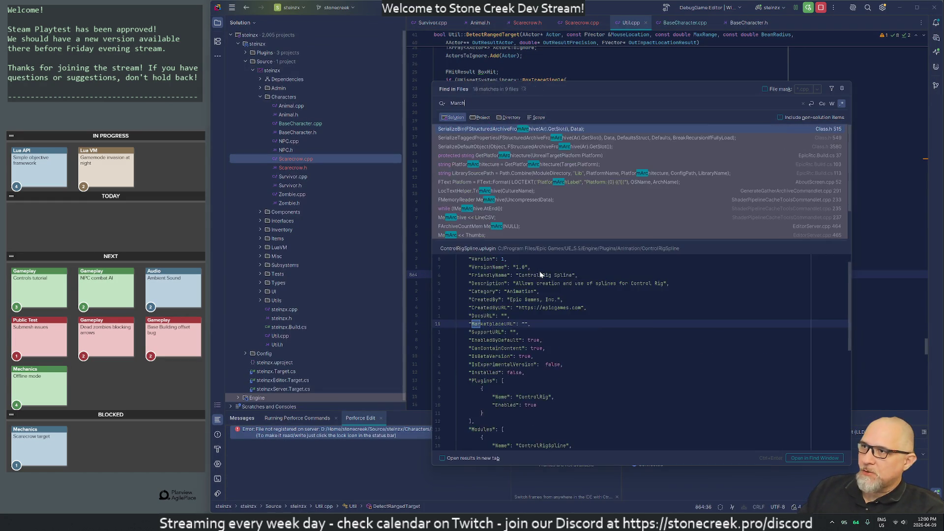
type("0")
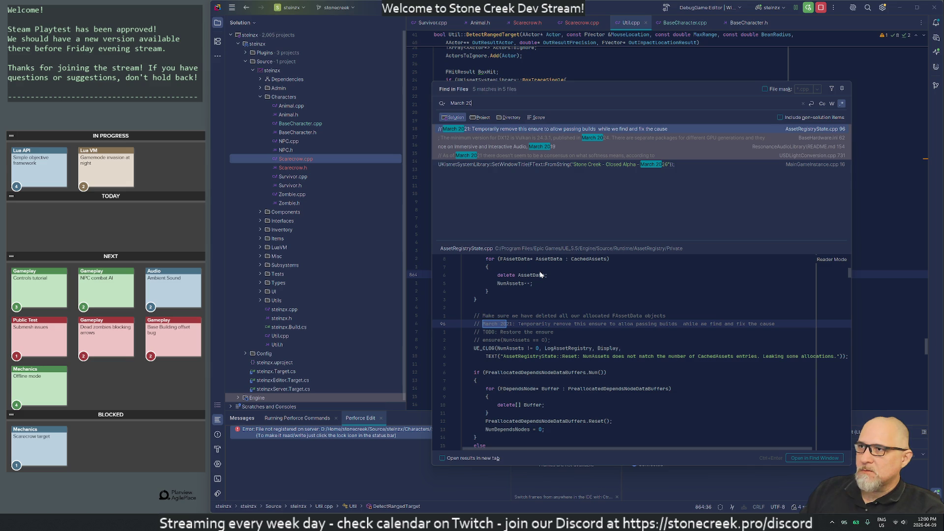
left_click(589, 165)
key("Return")
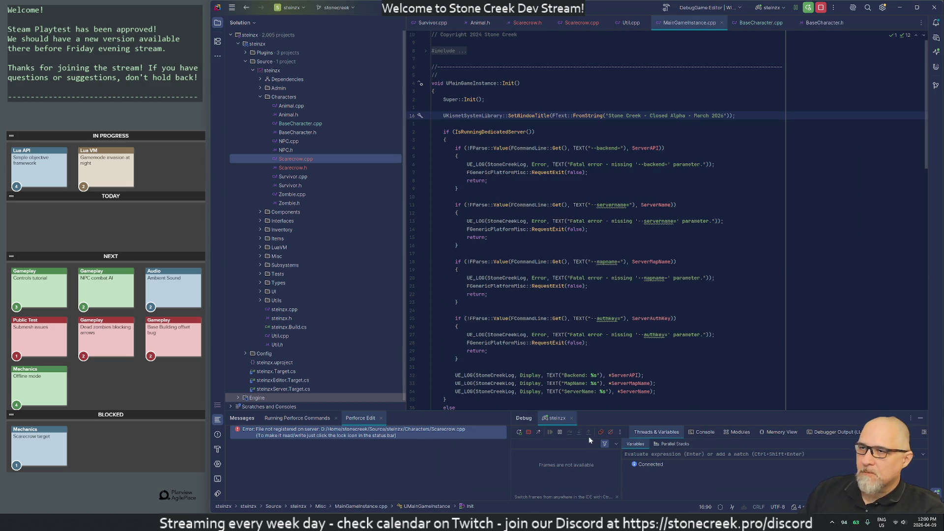
Open steinzx.h and duplicate the STONECREEK_CURRENT_VERSION define line
key("ctrl+t")
type("stei")
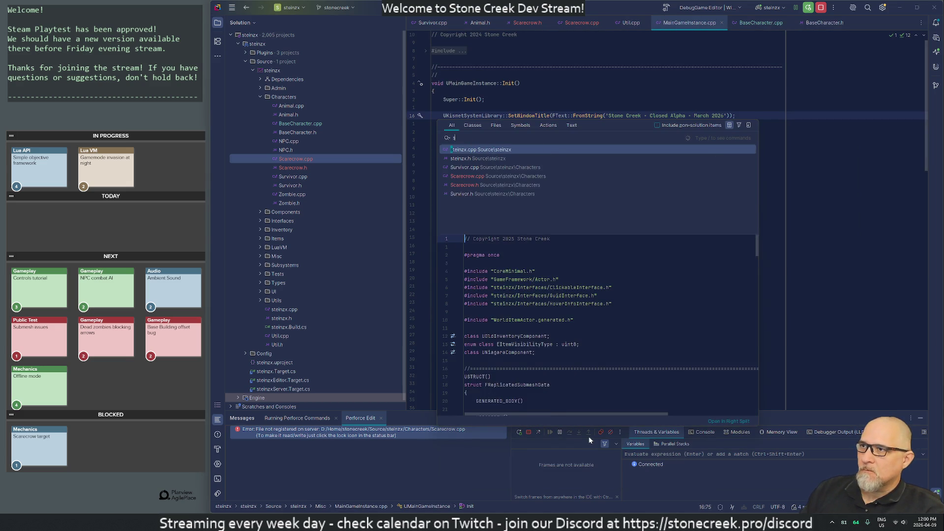
key("Return")
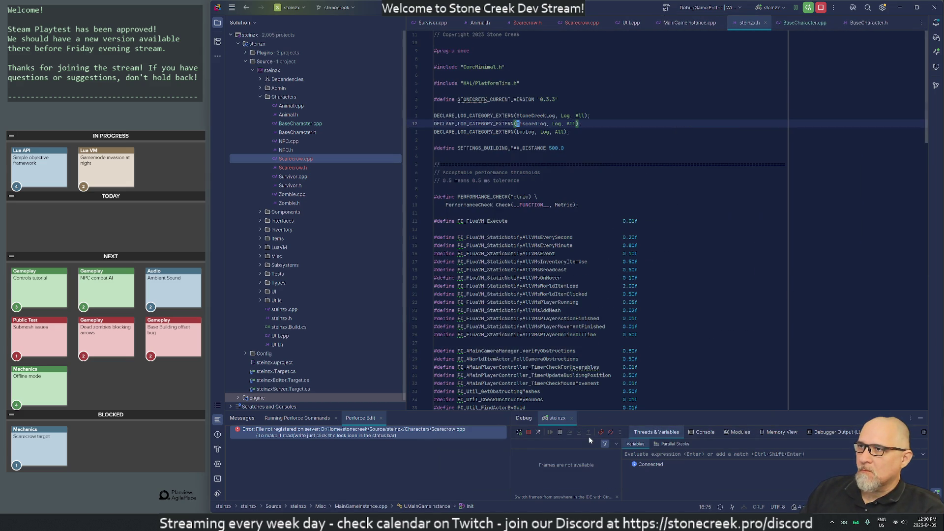
key("Up")
key("Up")
key("Up")
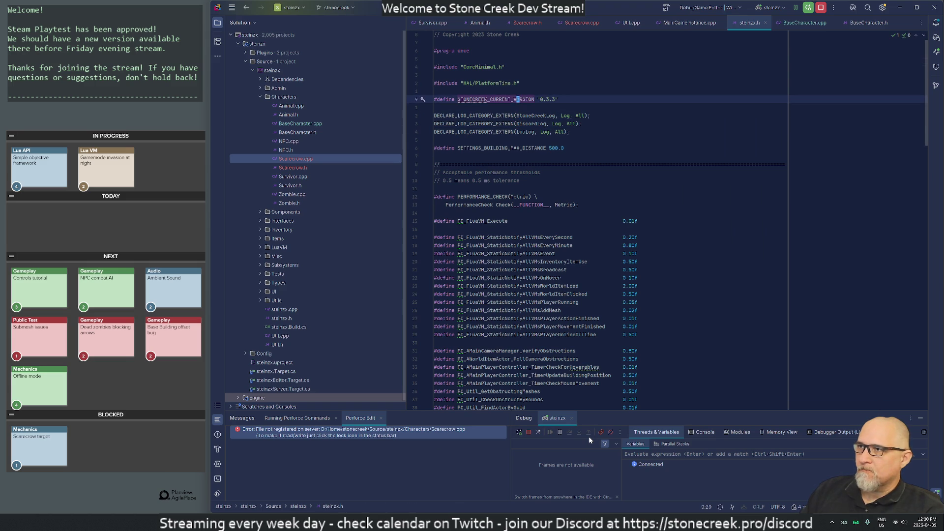
key("ctrl+d")
key("Return")
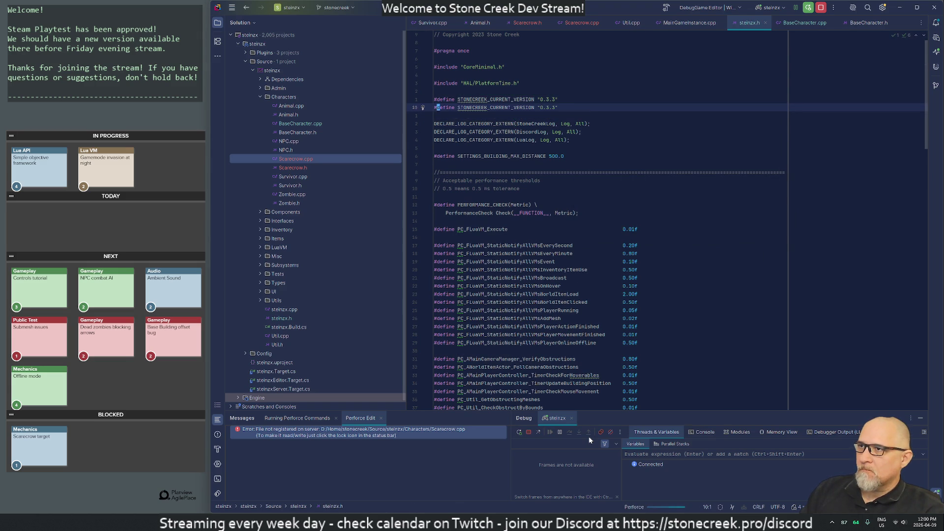
Rename the copied define to STONECREEK_CURRENT_TITLE, with VERSION at 0.3.4 and TITLE at 0.3.3
key("ctrl+Left")
key("ctrl+Right")
key("Left")
key("Left")
key("Left")
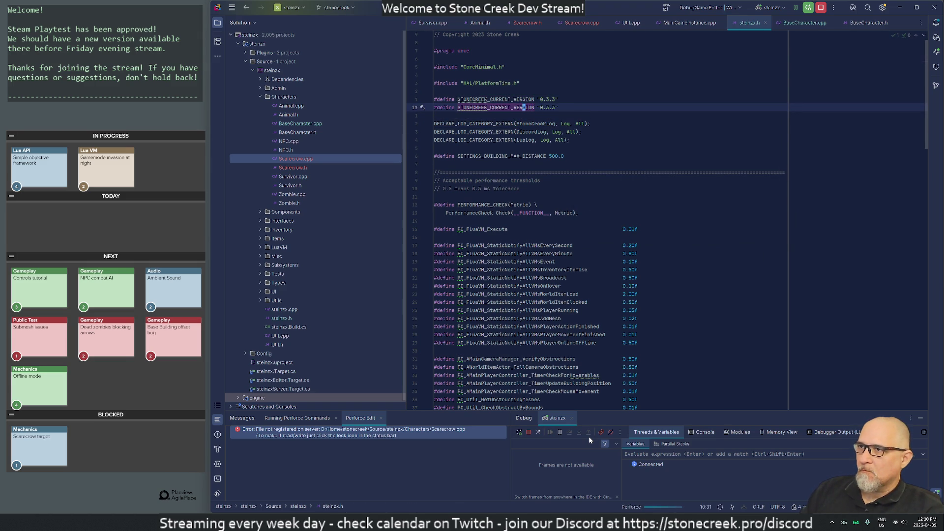
key("ctrl+shift+Right")
type("TITLE")
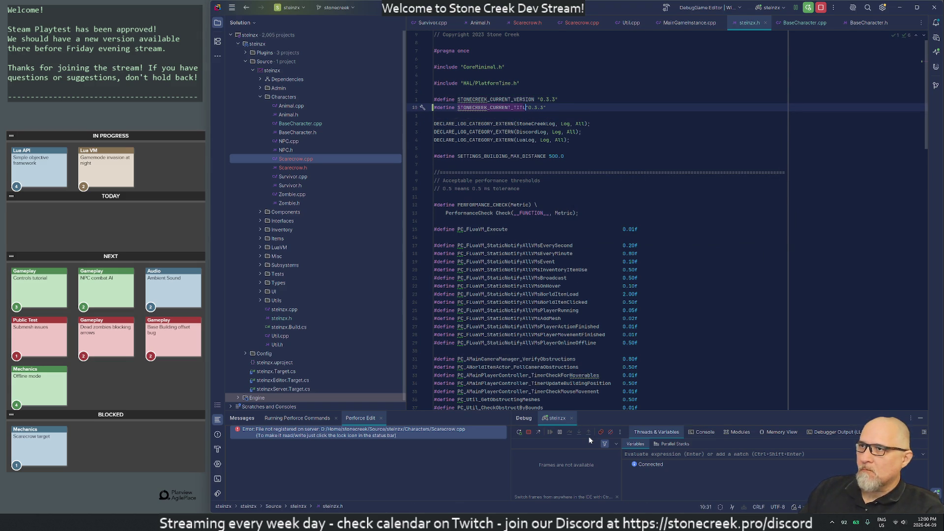
key("Up")
key("Right")
key("Right")
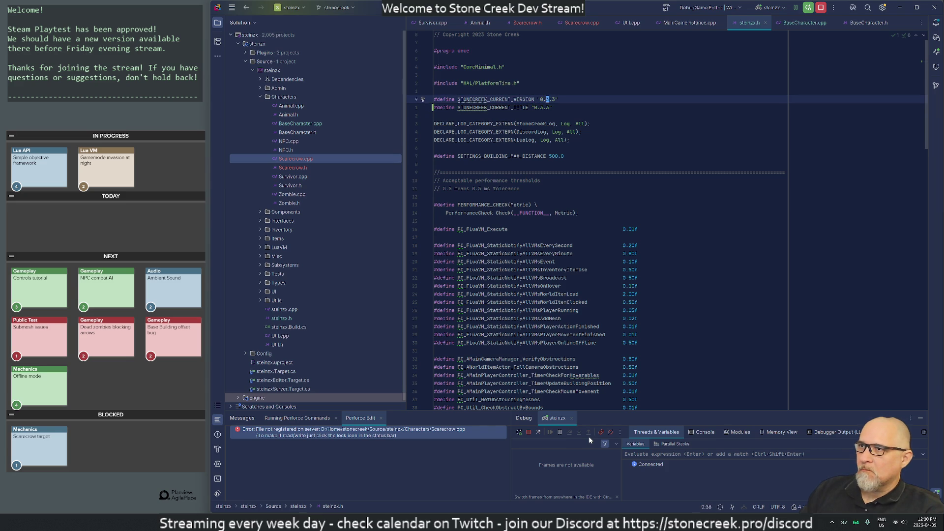
key("Down")
key("Left")
key("Left")
key("Left")
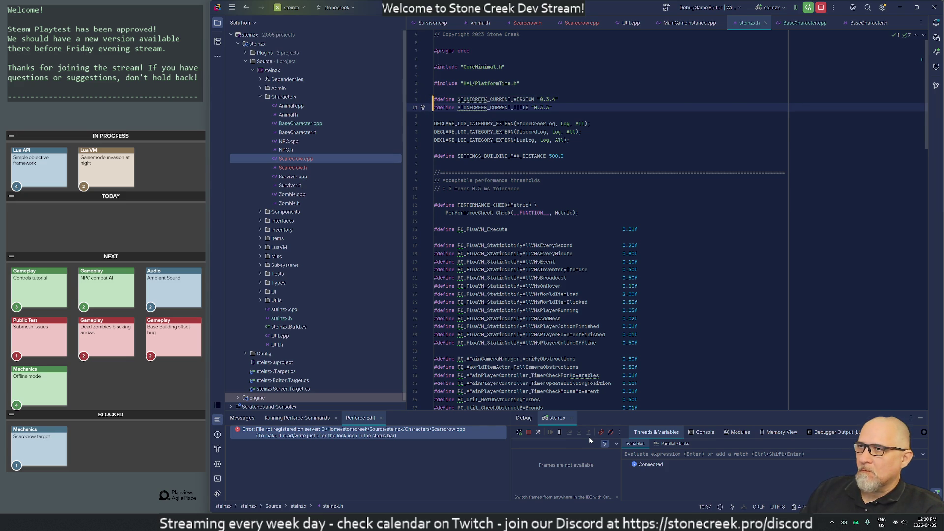
key("ctrl+Tab")
Replace the hard-coded window title in MainGameInstance.cpp with STONECREEK_CURRENT_TITLE
key("Left")
key("Left")
key("Left")
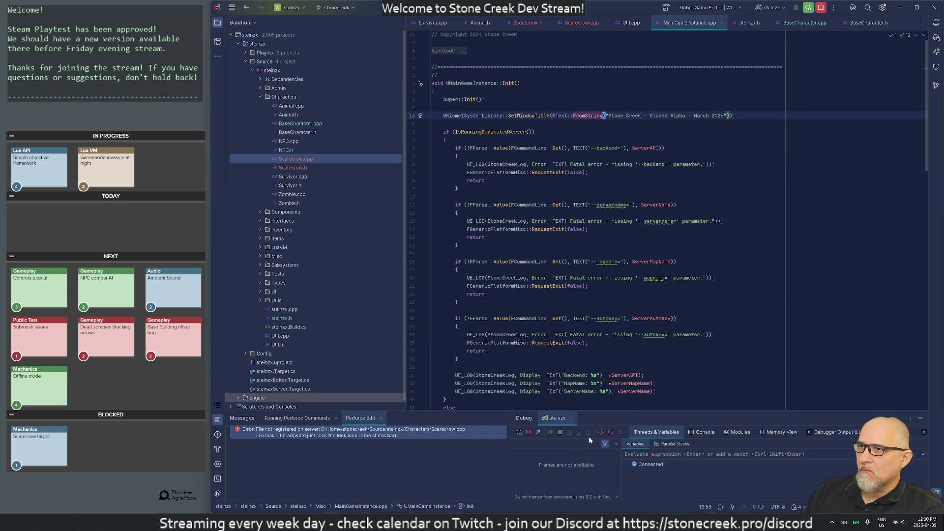
key("ctrl+w")
key("ctrl+w")
key("Delete")
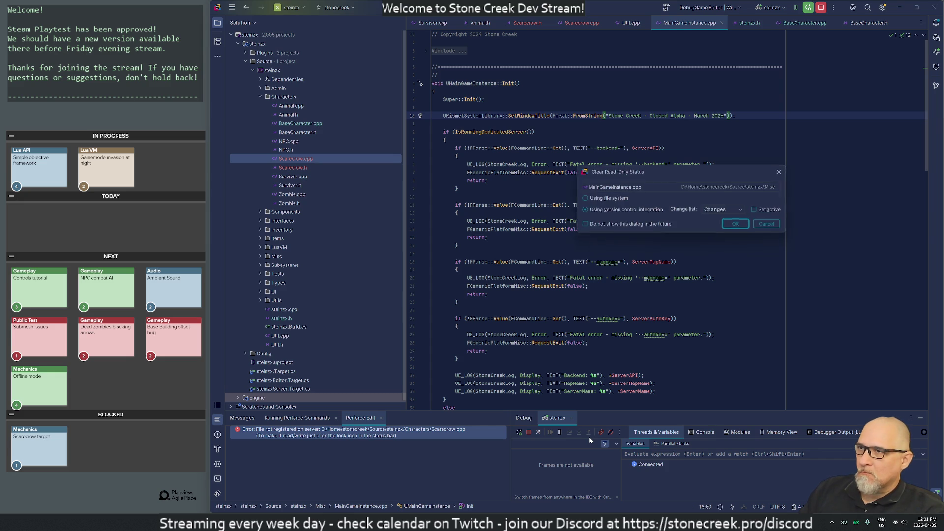
key("Return")
type("TONE")
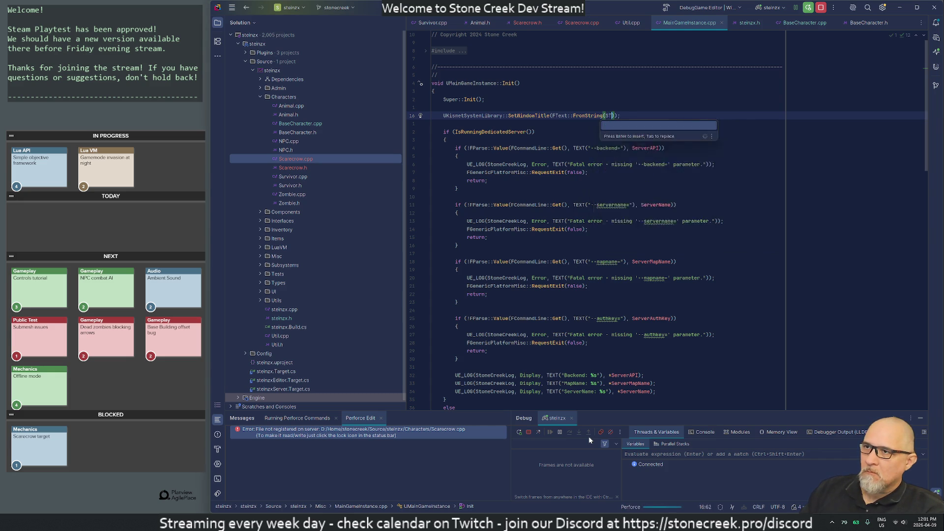
key("Return")
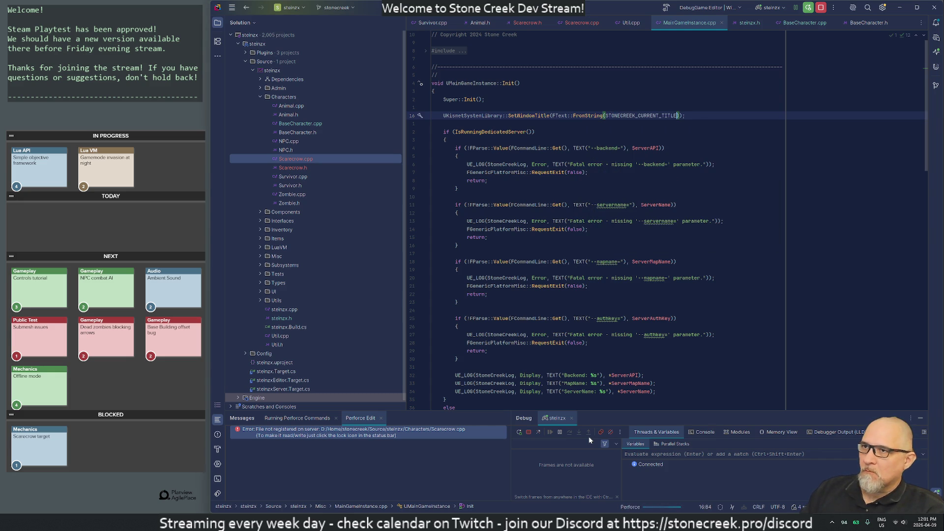
Paste the Closed Alpha title into the header define, change March to April, and remove the extra quote
key("ctrl+b")
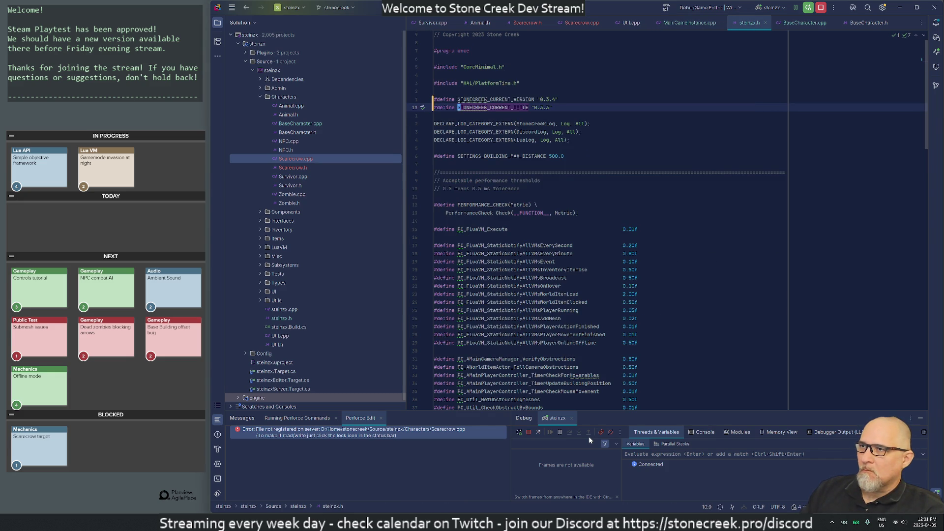
key("ctrl+Right")
key("ctrl+Right")
type("\"Stone Creek - Closed Alpha - March 2026")
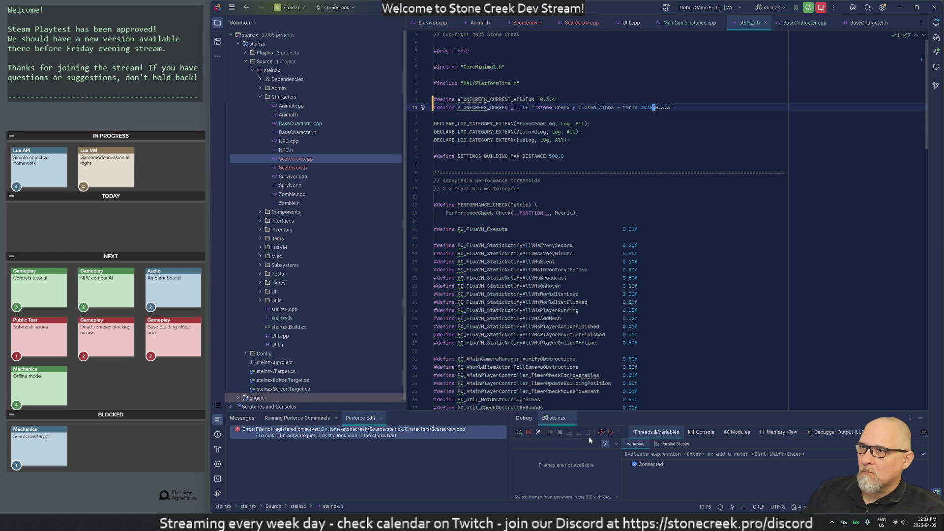
key("ctrl+Left")
key("ctrl+Left")
key("ctrl+Delete")
type("April")
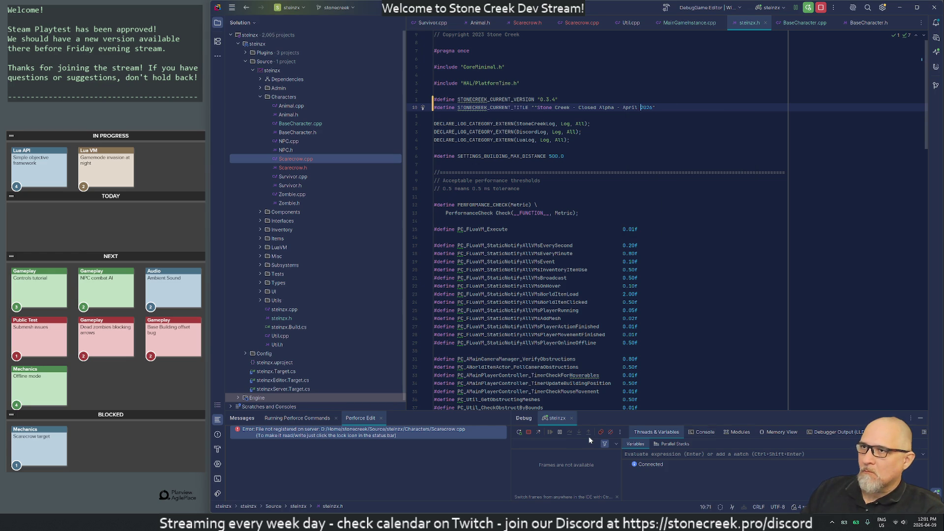
key("ctrl+Left")
key("ctrl+Left")
key("ctrl+Left")
key("BackSpace")
key("Down")
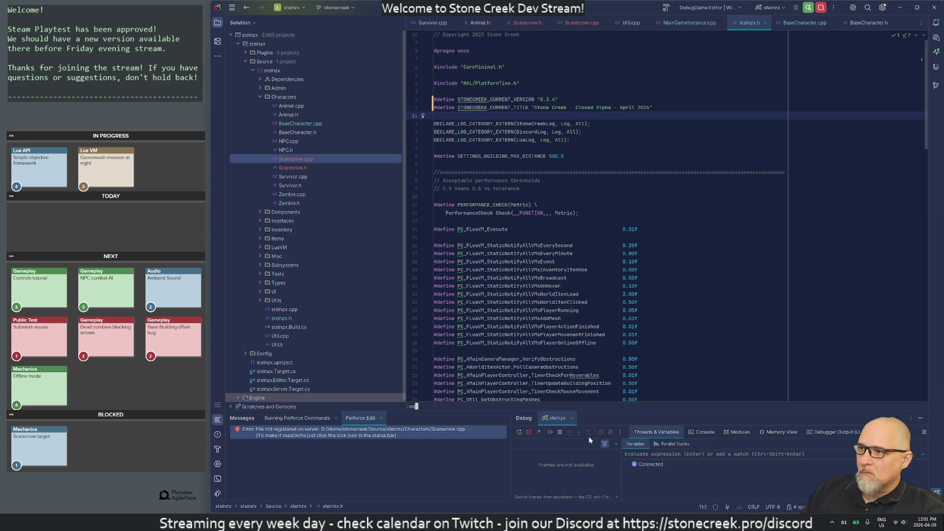
key("ctrl+Tab")
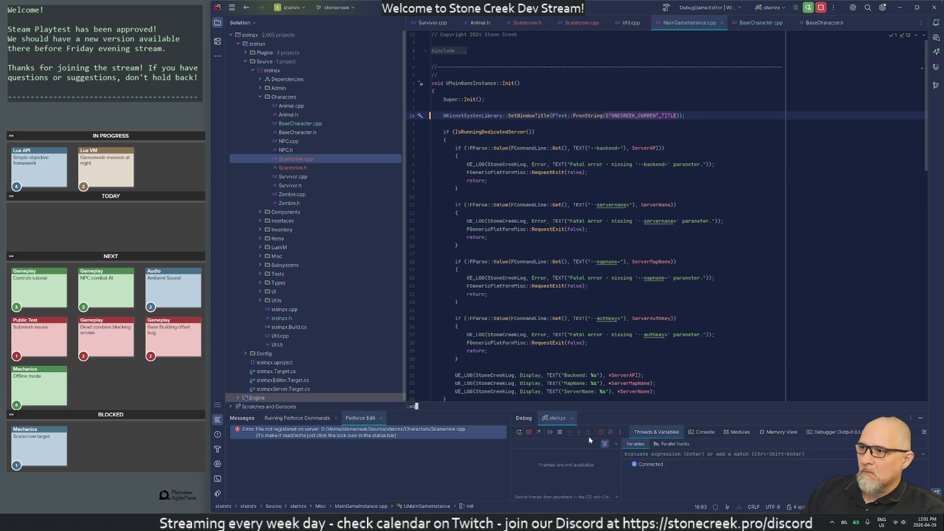
key("ctrl+F4")
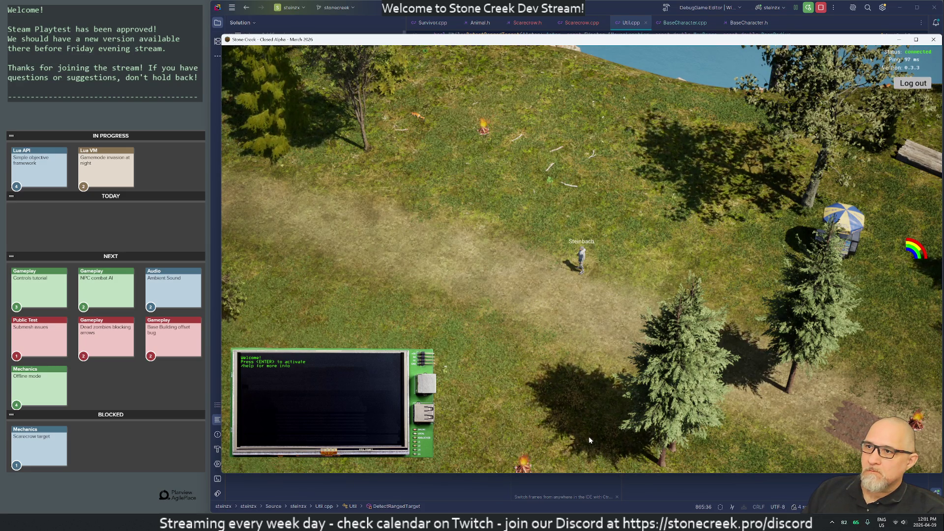
Switch back to the running Stone Creek game showing Steinbach in the clearing
key("alt+Tab")
key("alt+Tab")
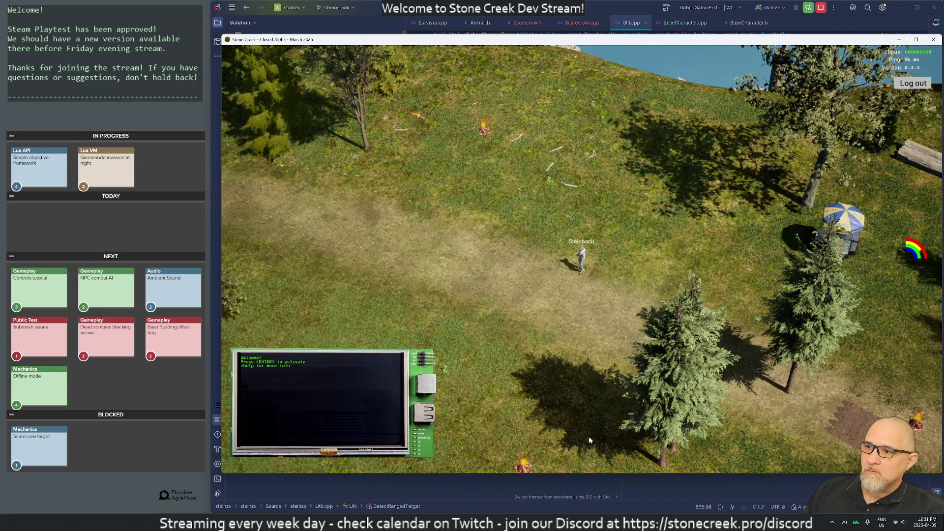
Launch VS Code, open Production-User.lua, set MAX_NPCS to 12, and save with :w
key("super")
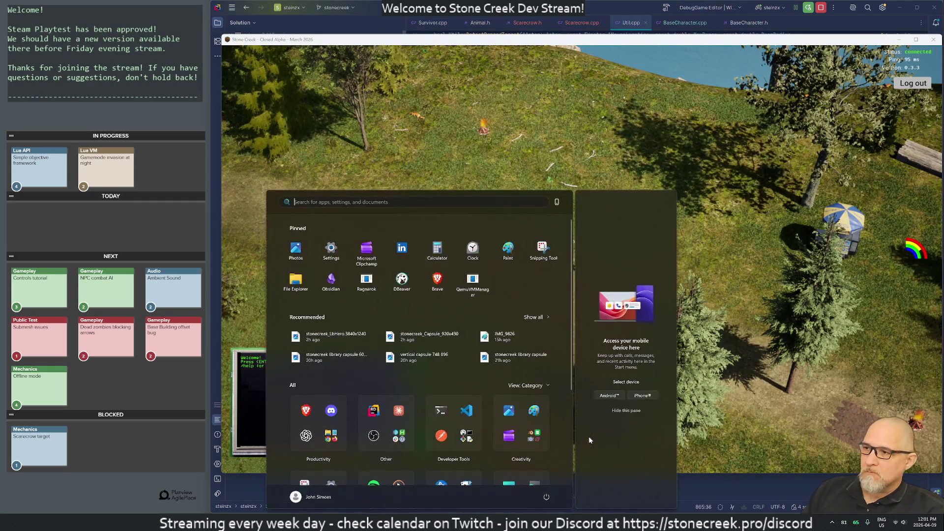
type("code")
key("Return")
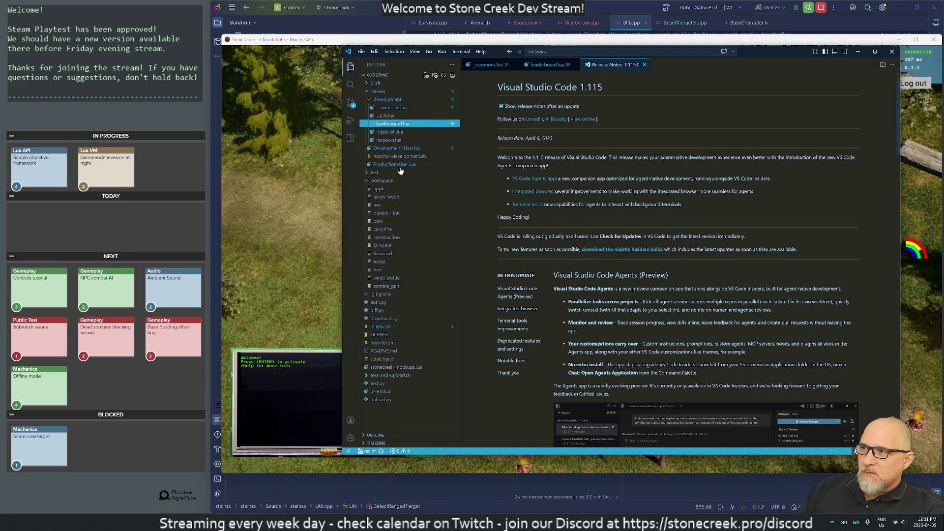
left_click(391, 164)
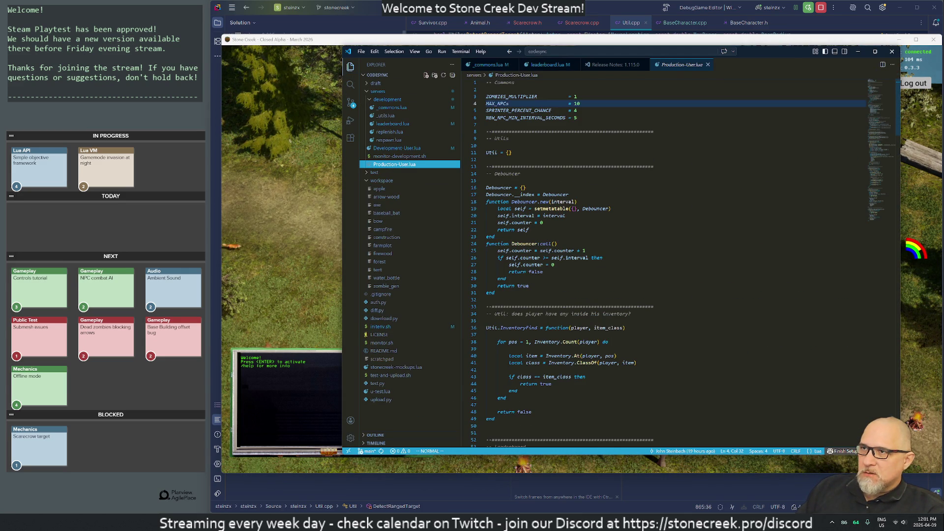
key("Return")
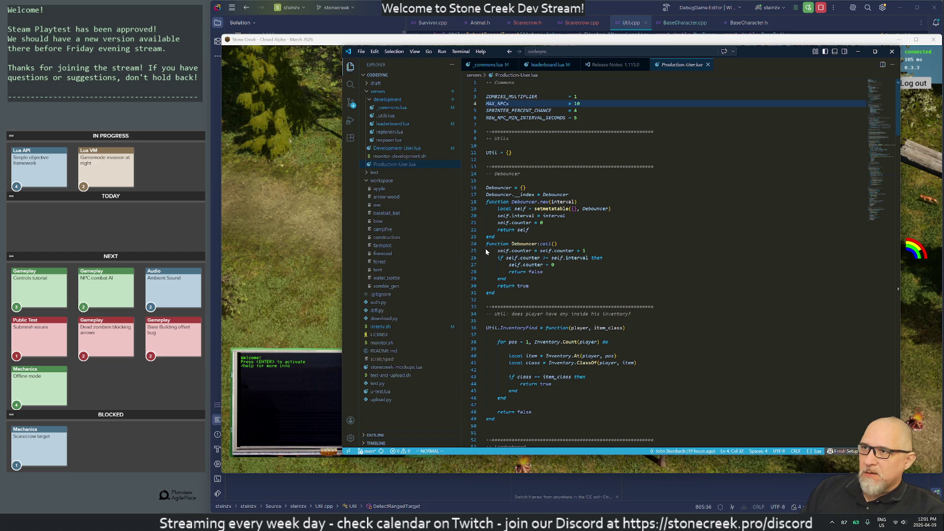
type("s")
type("1")
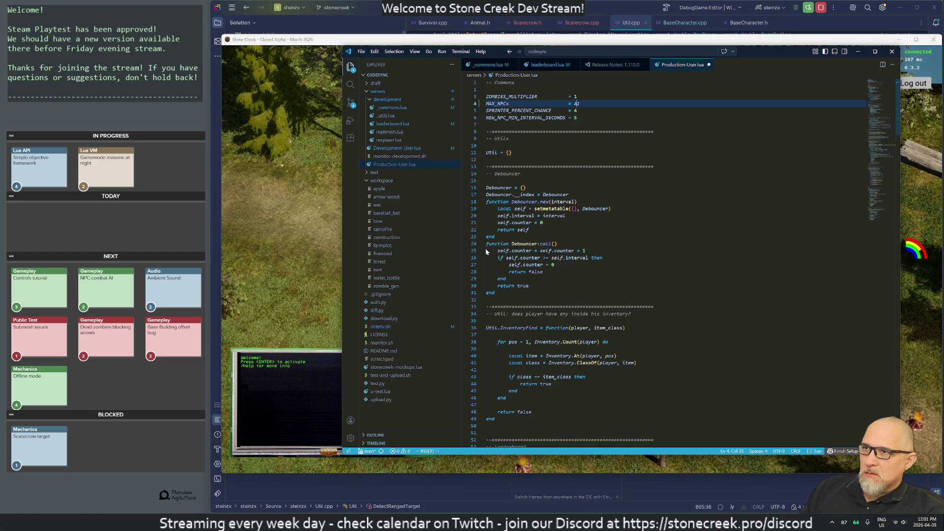
type("2")
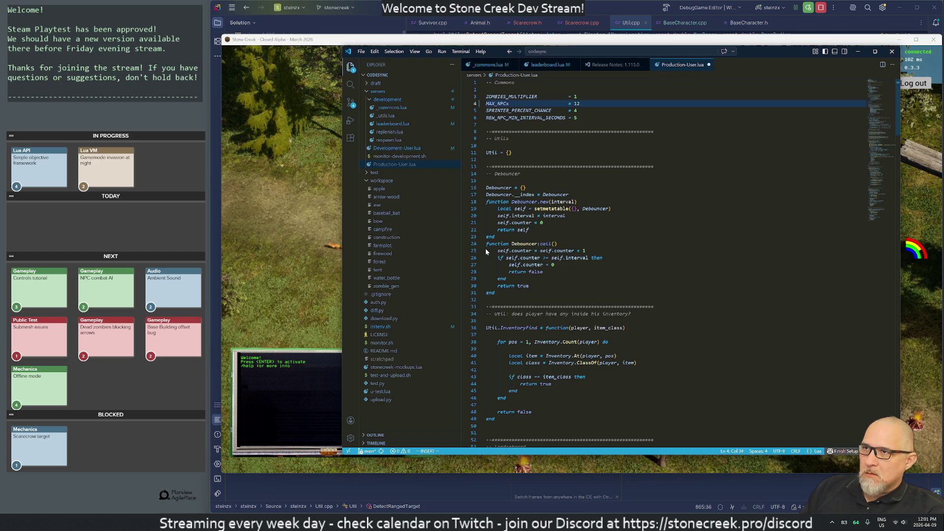
key("Escape")
type(":w")
key("Return")
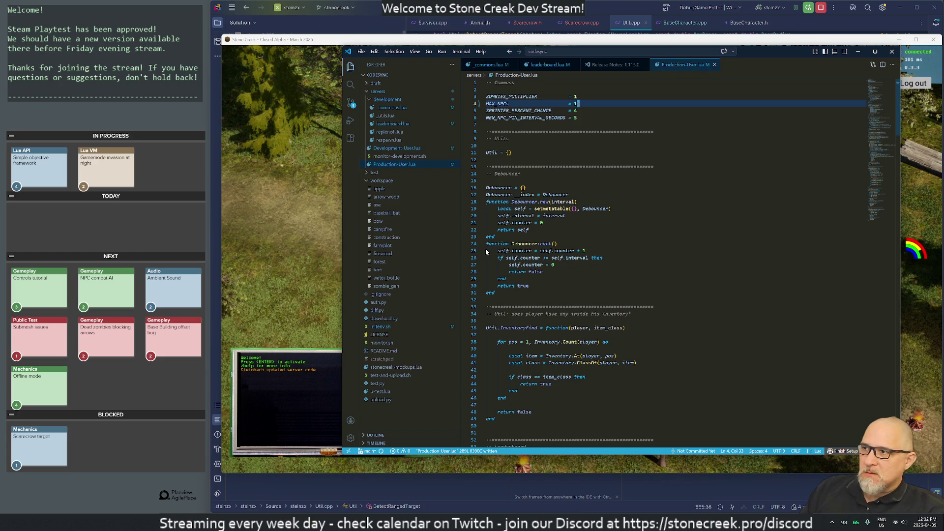
key("alt+Tab")
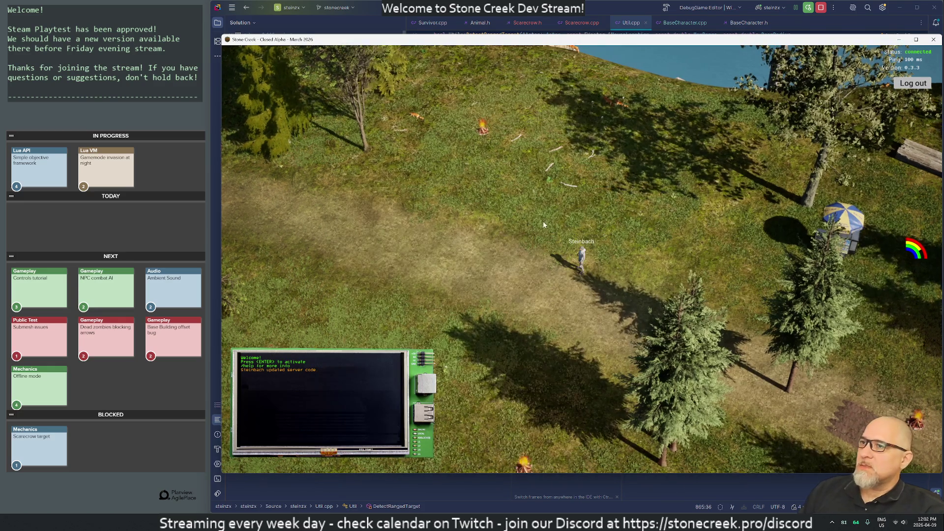
Look around the game world, quit Stone Creek, and dismiss the Live Coding log window
key("w")
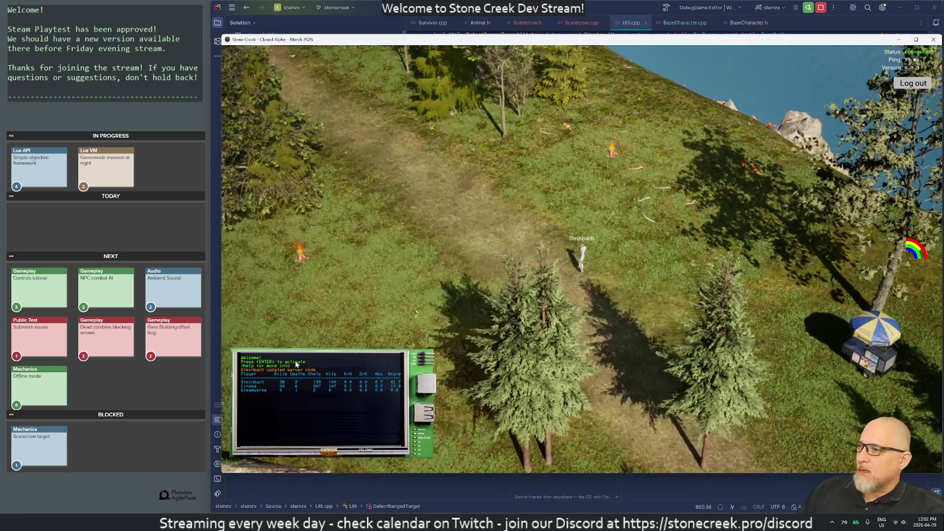
key("w")
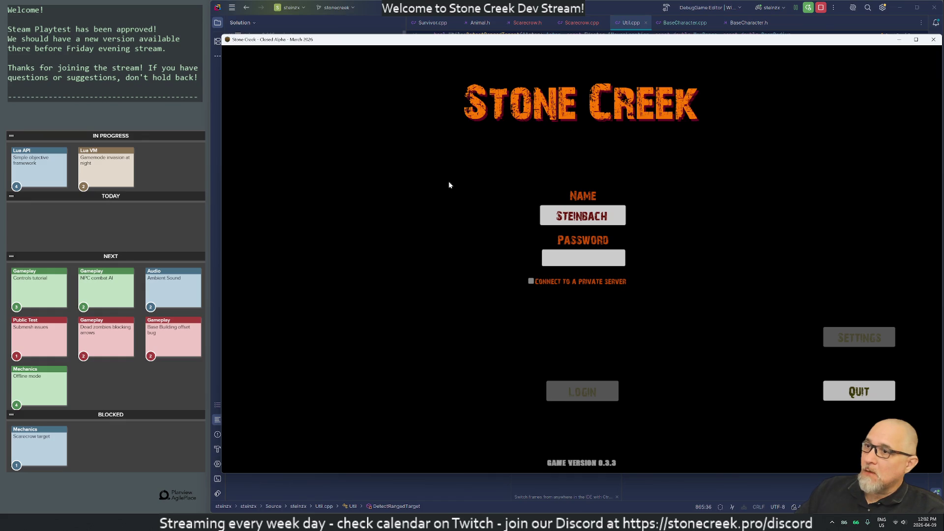
key("alt+F4")
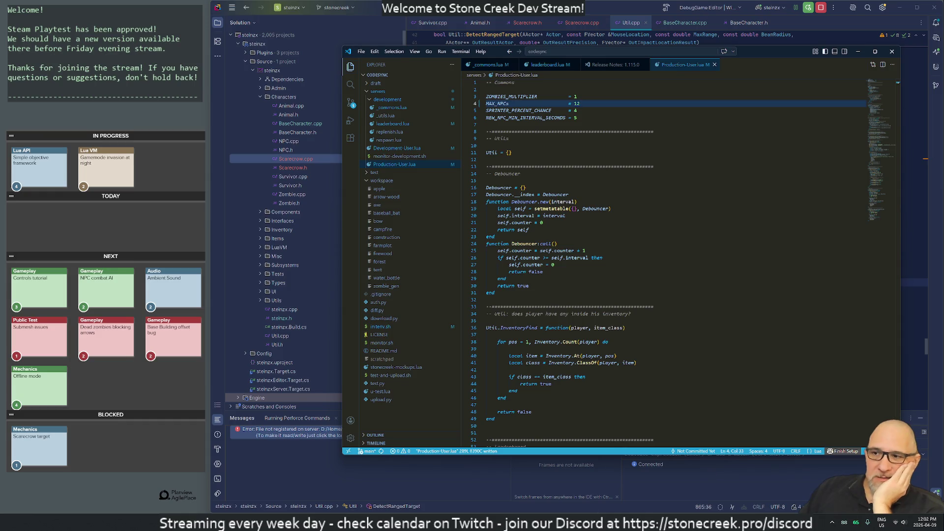
type("2")
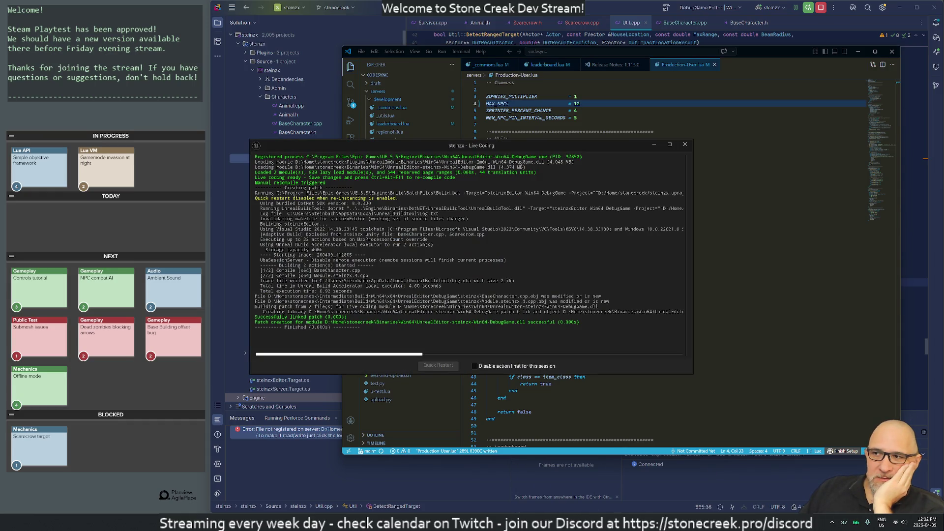
left_click(686, 144)
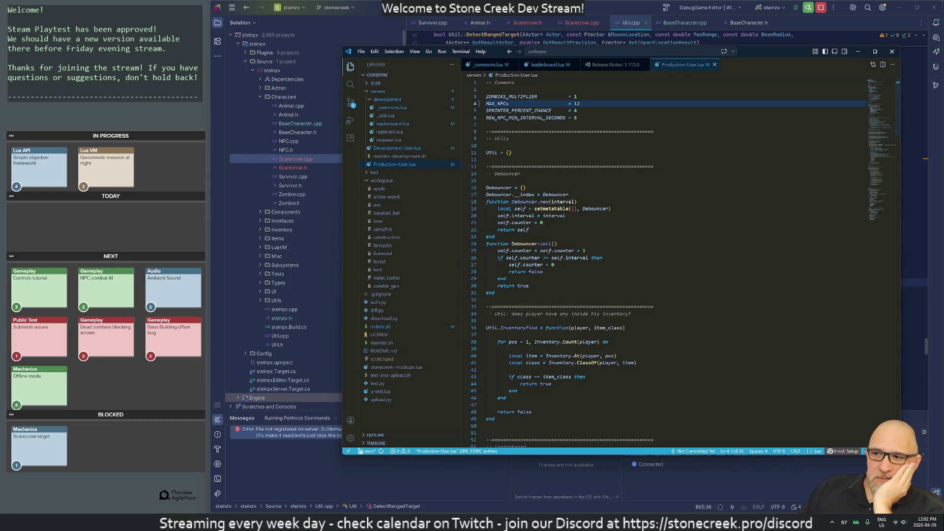
key("alt+Tab")
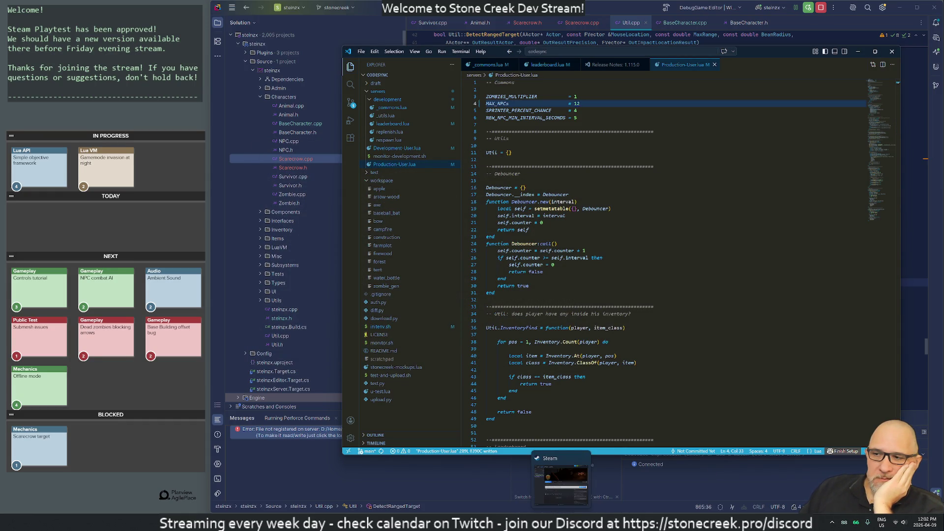
Run stonecreek-setup.exe, keep the default Start menu folder, skip the desktop shortcut, install, and launch
key("alt+Tab")
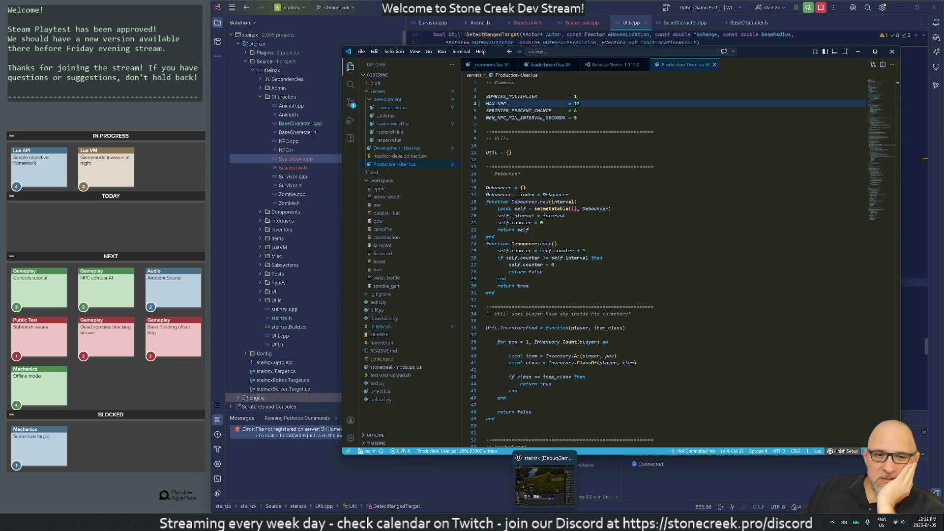
key("super")
type("stone")
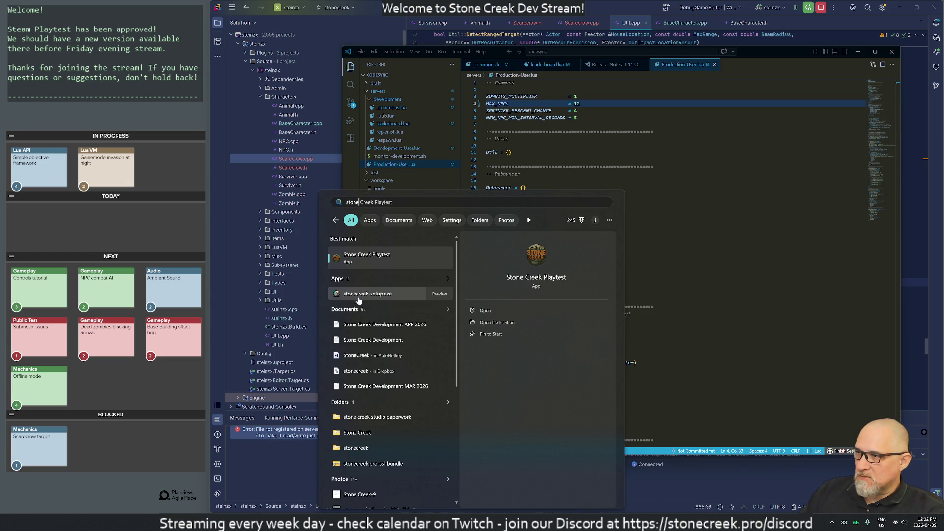
left_click(358, 295)
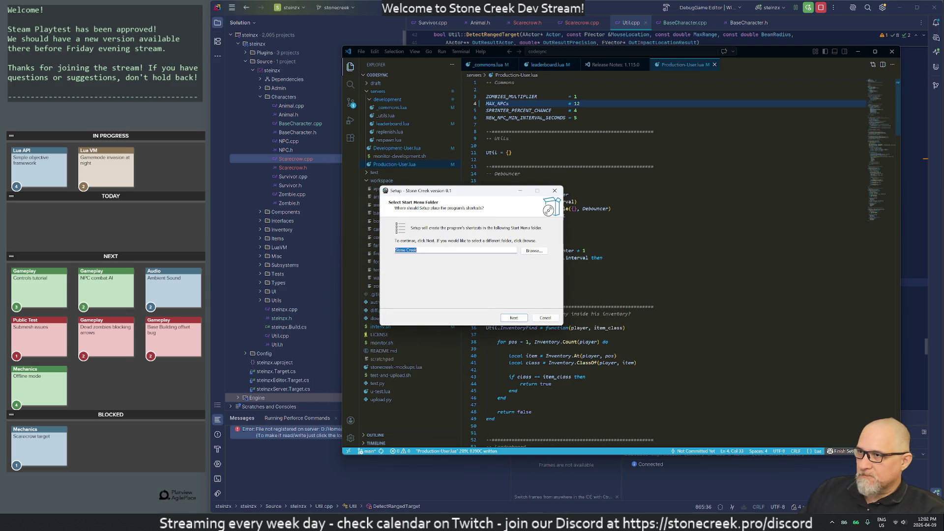
left_click(514, 318)
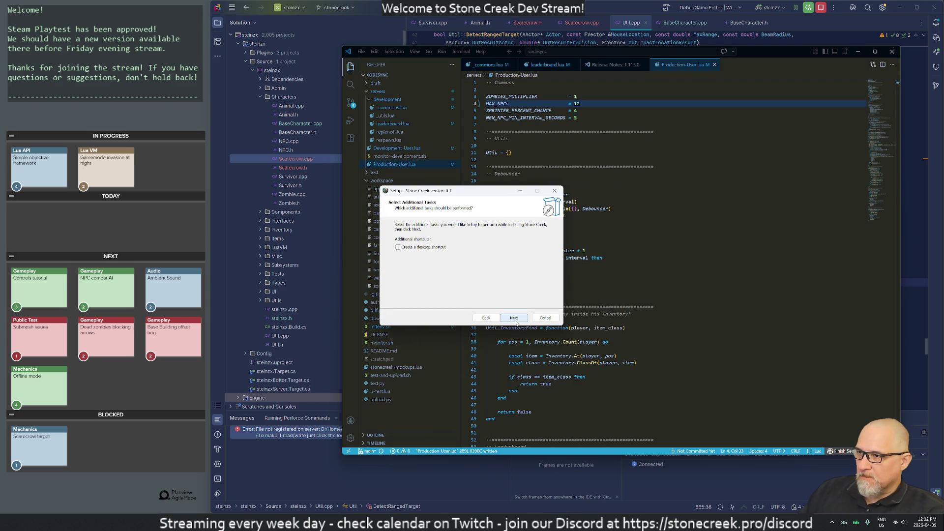
left_click(514, 318)
left_click(513, 318)
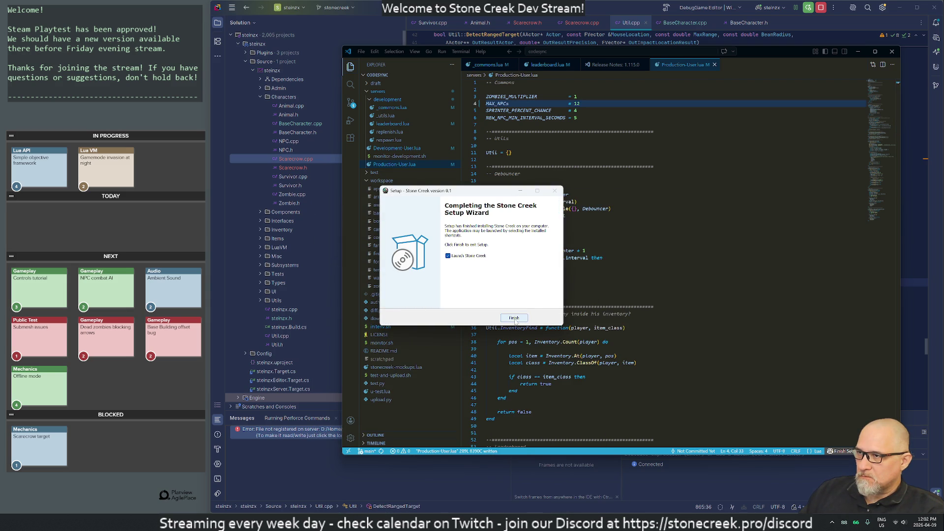
left_click(515, 319)
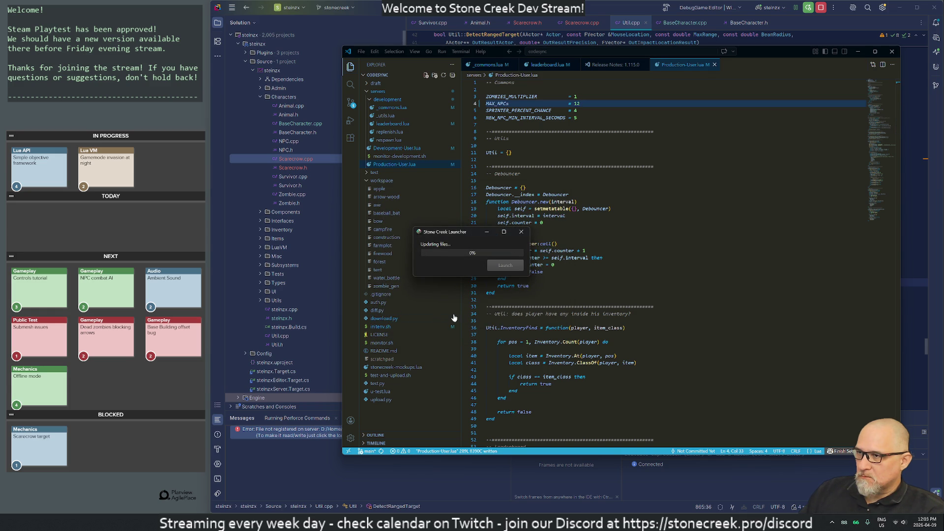
Exit the Cygwin terminal and switch to Steam's Stone Creek Playtest library page
key("super")
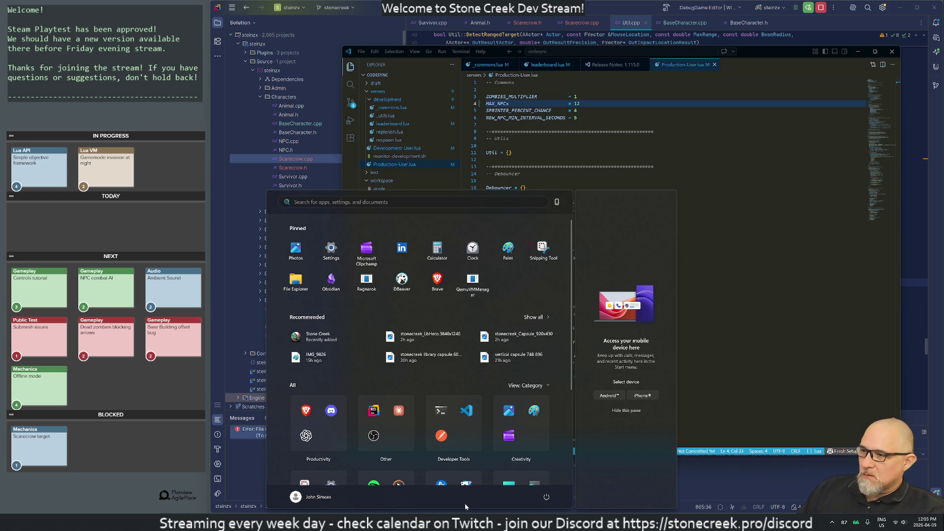
left_click(533, 479)
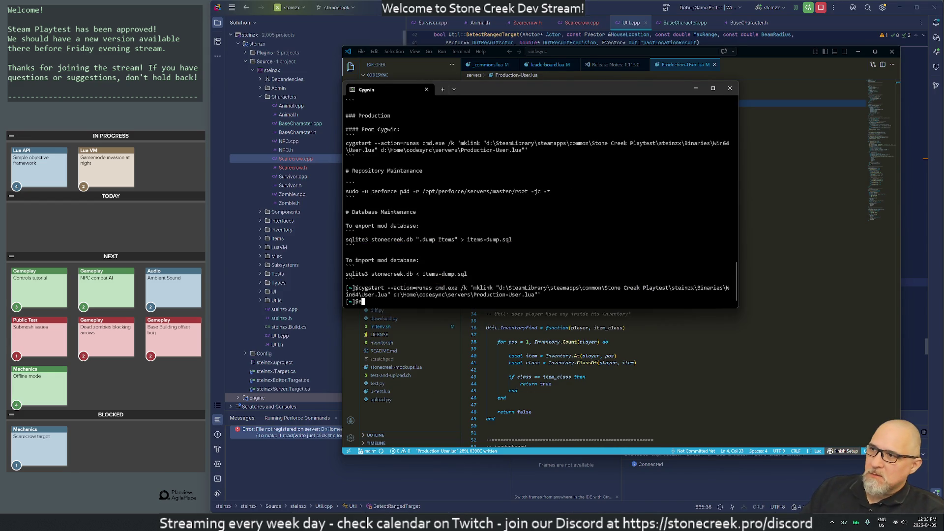
type("exit")
key("Return")
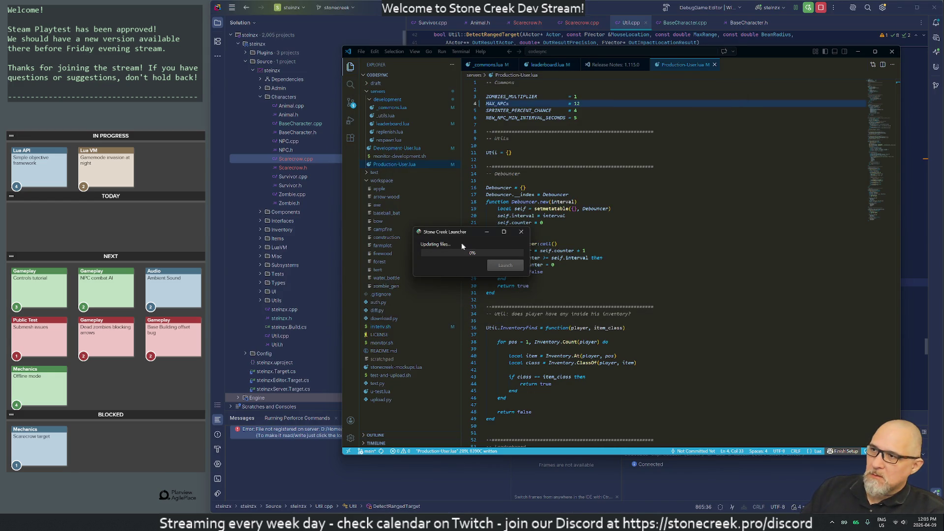
key("alt+Tab")
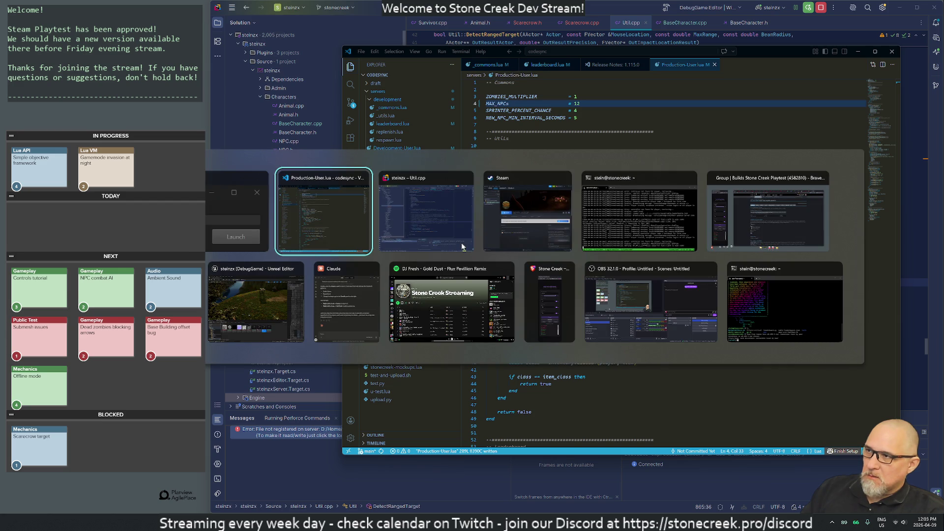
key("alt+Tab")
key("alt+Tab")
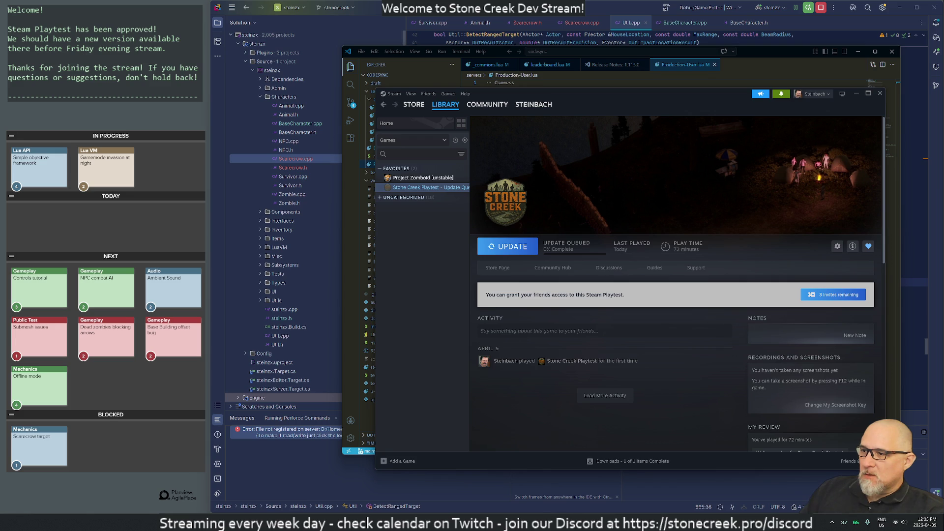
Choose the stonecreek terminal preview from the taskbar to show its logs over Steam
mouse_move(472, 524)
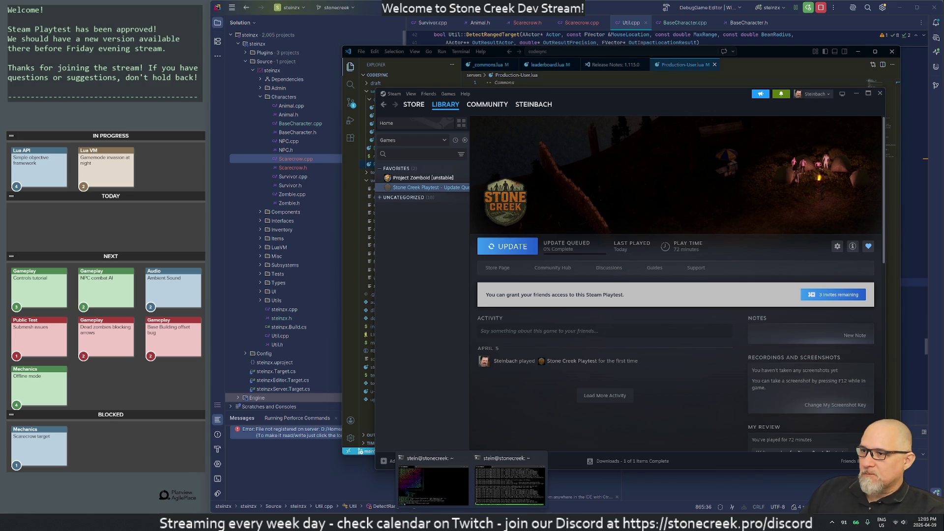
mouse_move(538, 524)
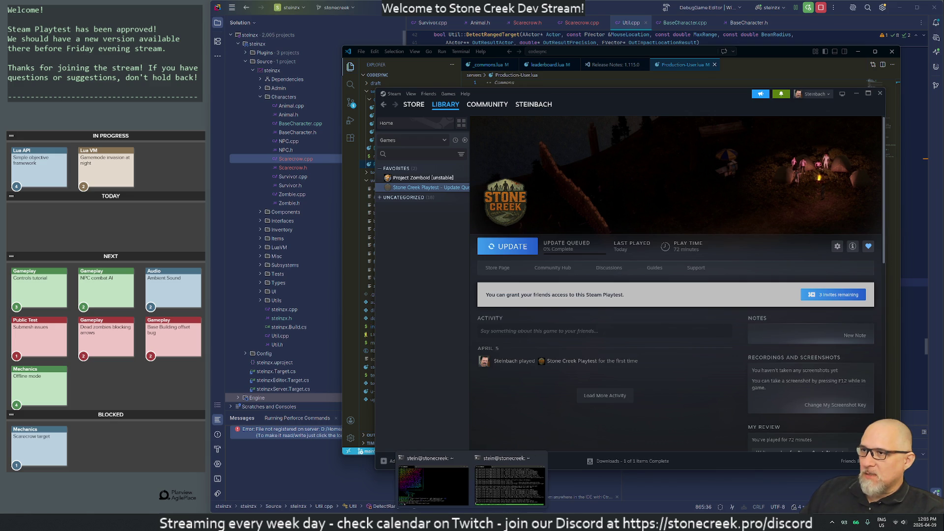
mouse_move(518, 475)
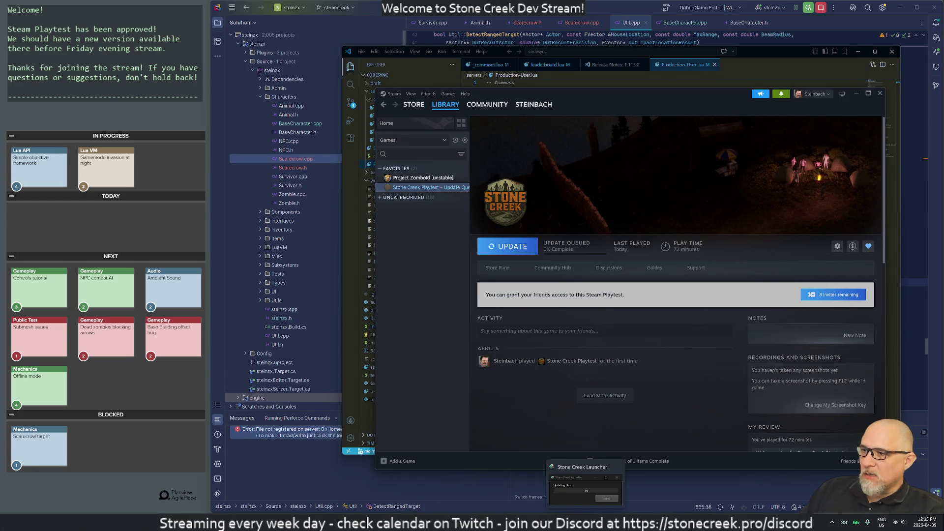
left_click(511, 486)
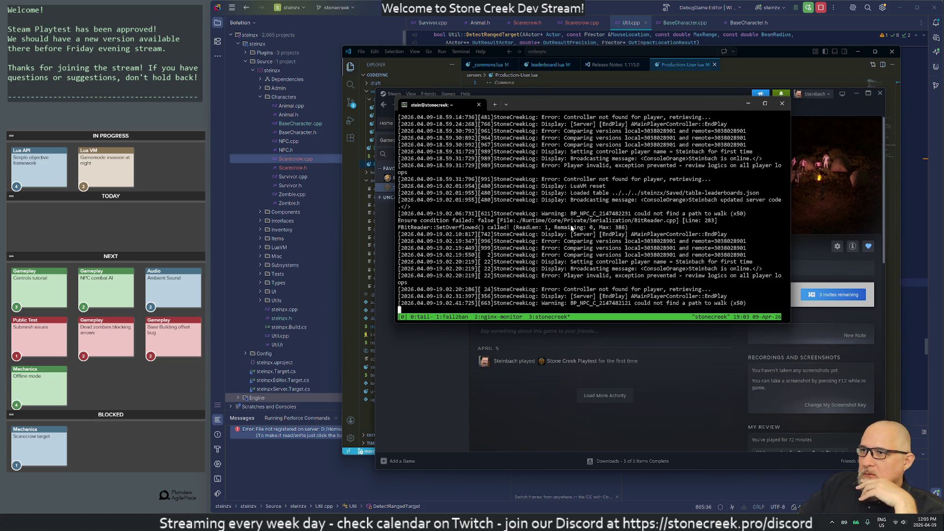
Highlight the BitReader.cpp line 283 Ensure failure in the log, then clear the selection
mouse_move(418, 222)
left_mouse_down()
mouse_move(642, 229)
mouse_move(600, 234)
left_mouse_up()
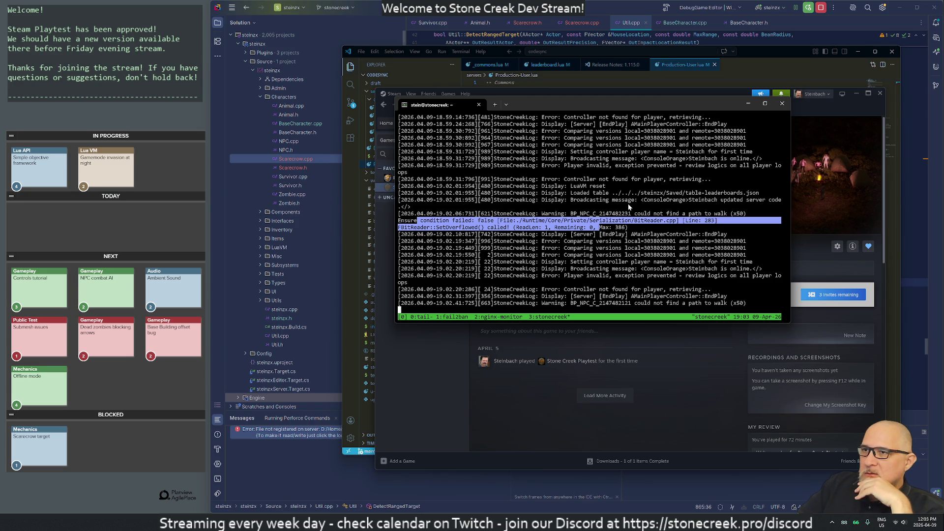
key("Up")
key("Up")
key("Up")
key("Down")
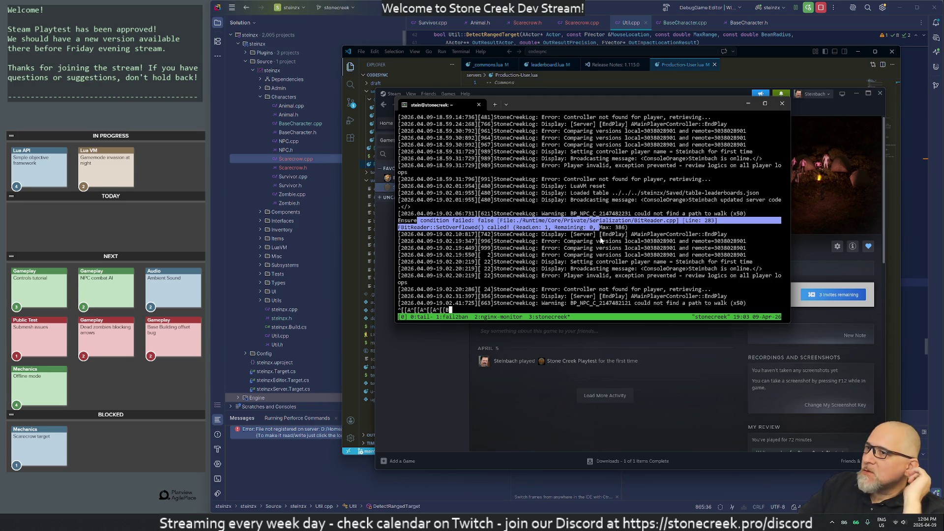
left_click(601, 266)
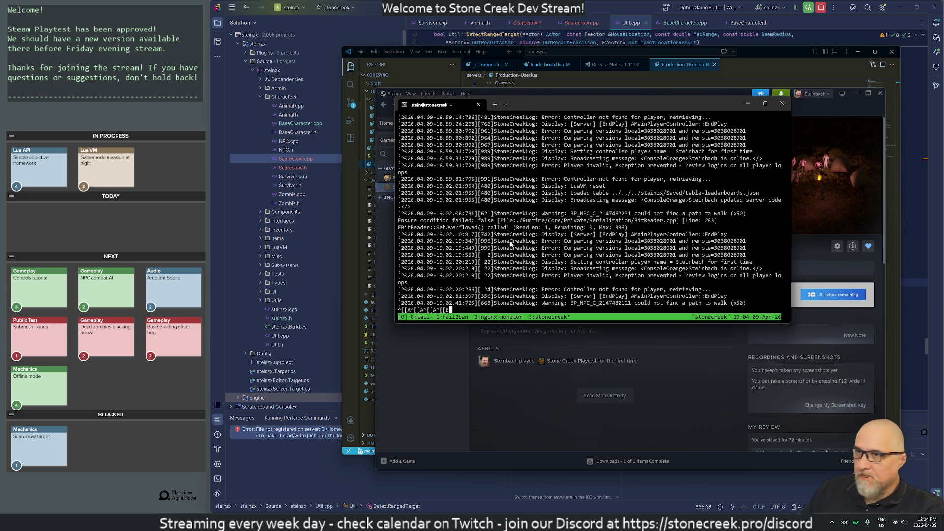
Detach from tmux, change to /var/www/html/pzx, and delete the old Windows folder
key("ctrl+b")
type("d")
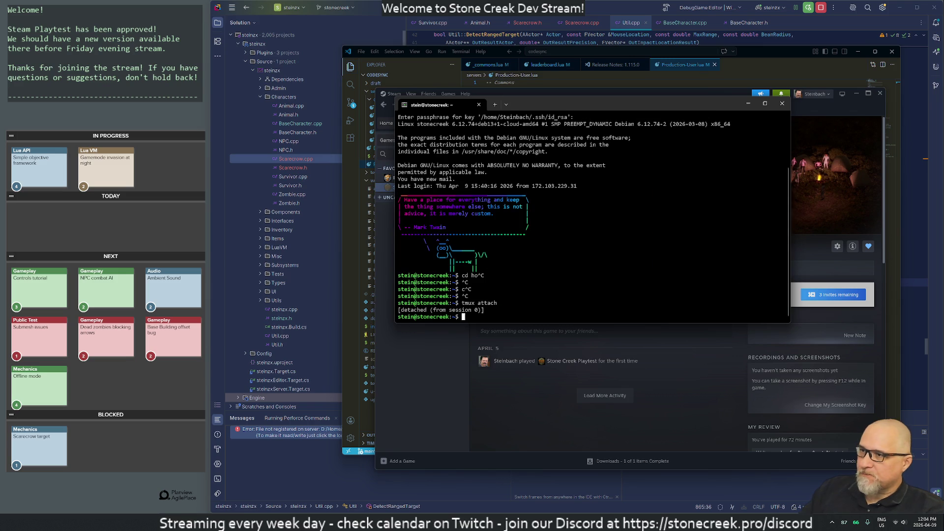
type("cd /var/")
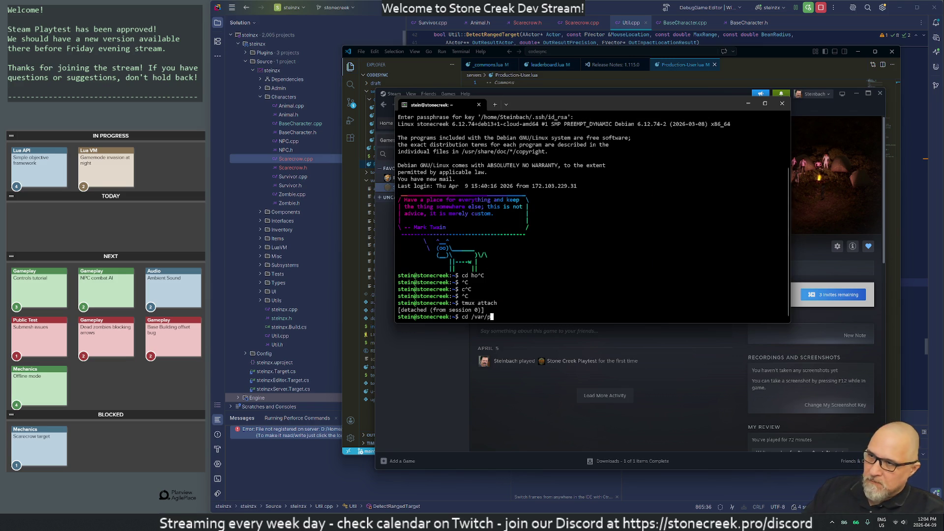
type("www/")
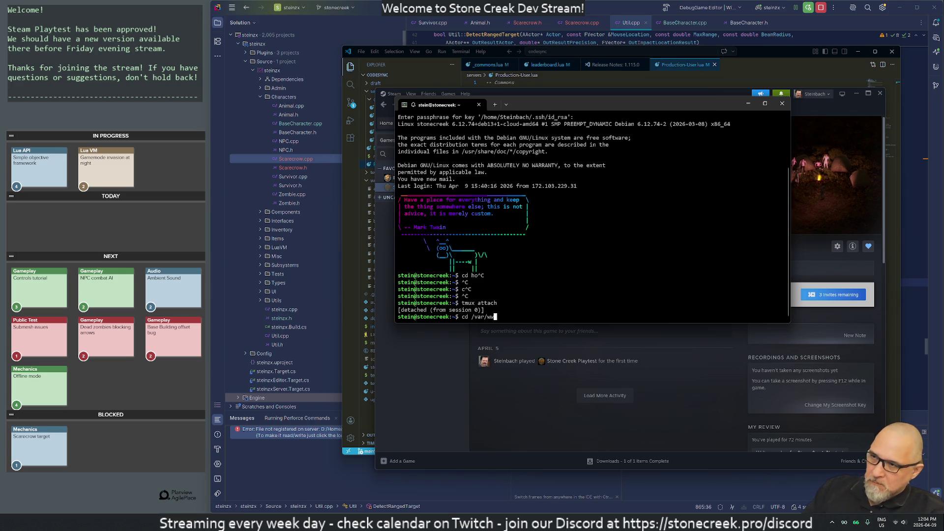
key("Tab")
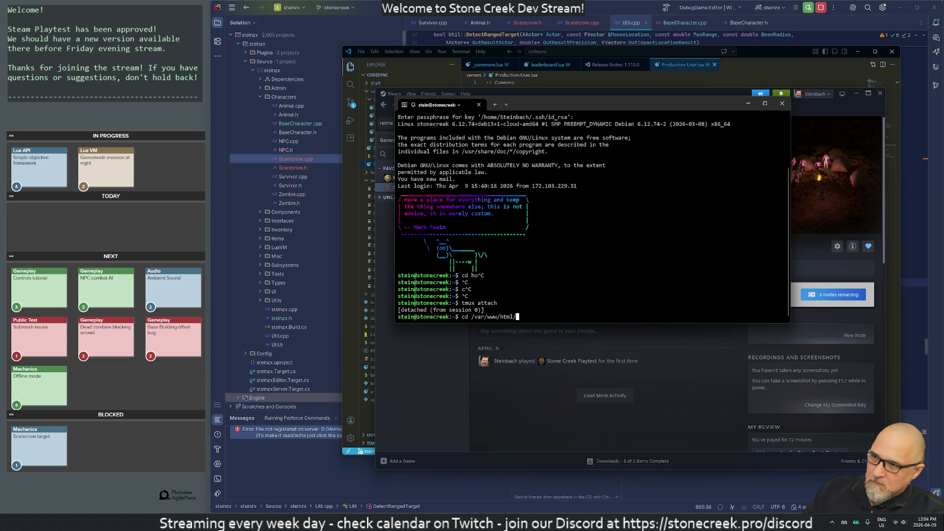
key("Tab")
key("Tab")
type("pzx/")
key("Return")
type("rm -rf Wi")
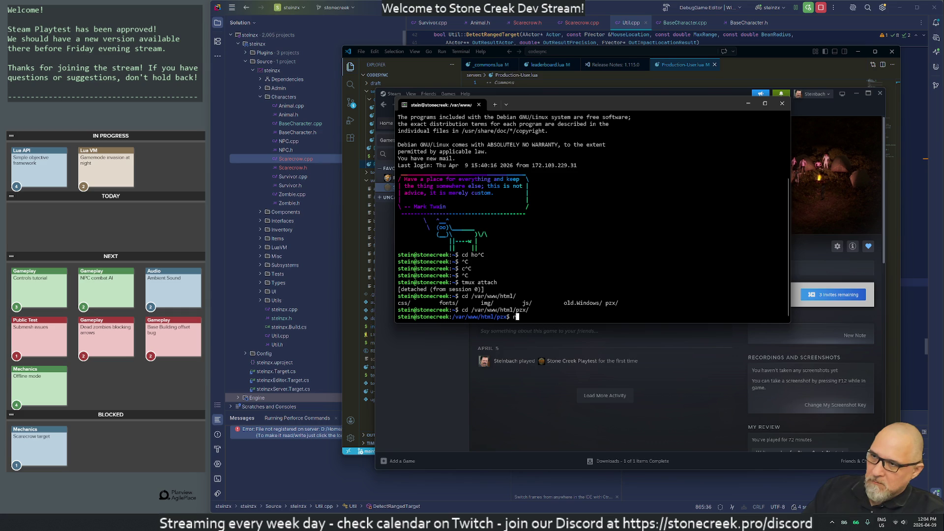
key("Tab")
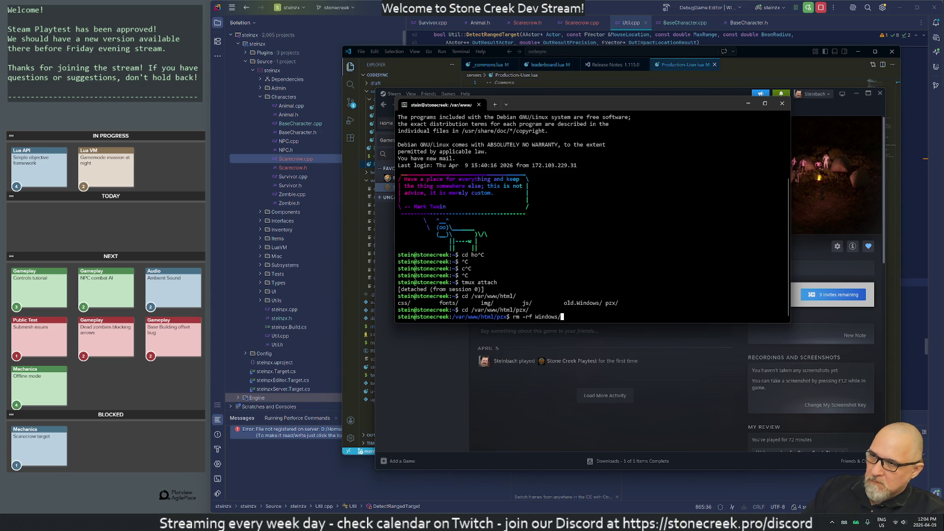
key("Return")
Move ~/Windows into pzx, write manifest.txt with generate-manifest.sh, and close the launcher
type("mv ~/")
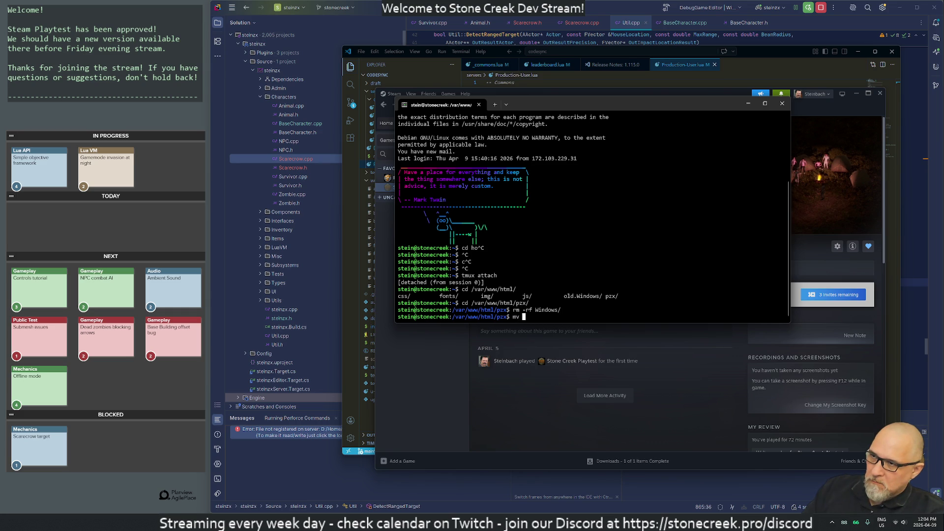
type("Wi")
key("Tab")
type(".")
key("Return")
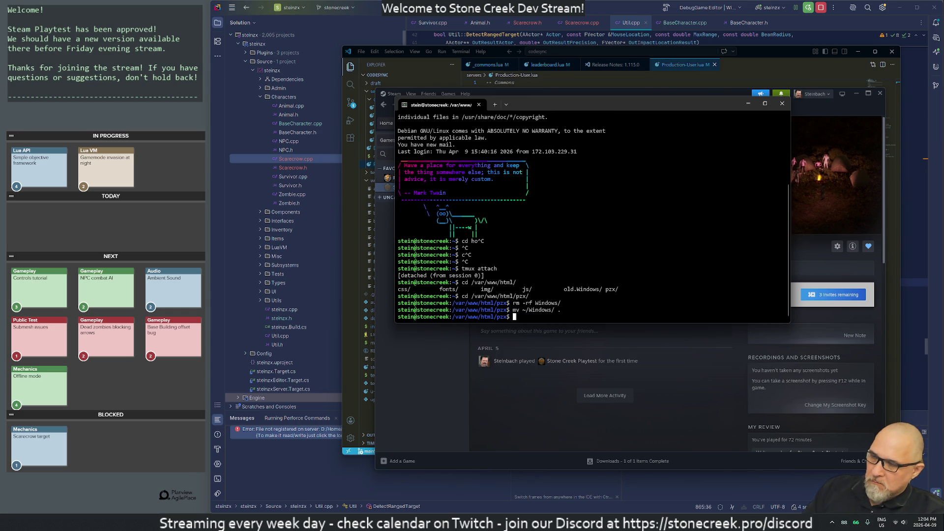
type("./generate-manifest.sh > manifest.txt")
key("Return")
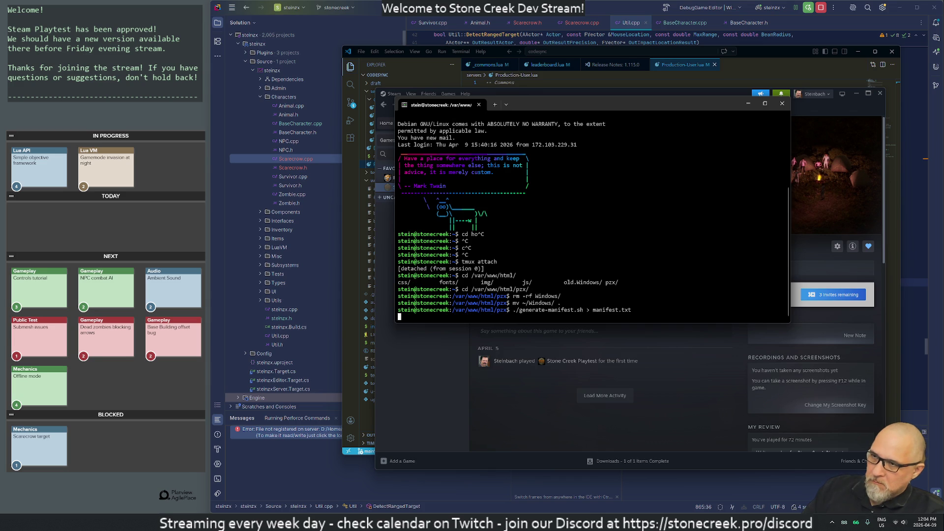
mouse_move(544, 105)
left_mouse_down()
mouse_move(733, 161)
mouse_move(521, 75)
left_mouse_up()
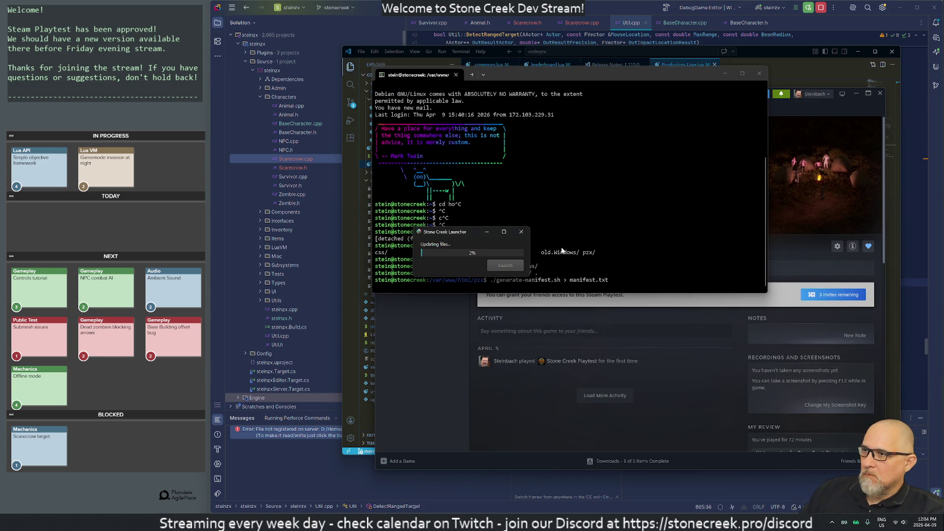
left_click(521, 231)
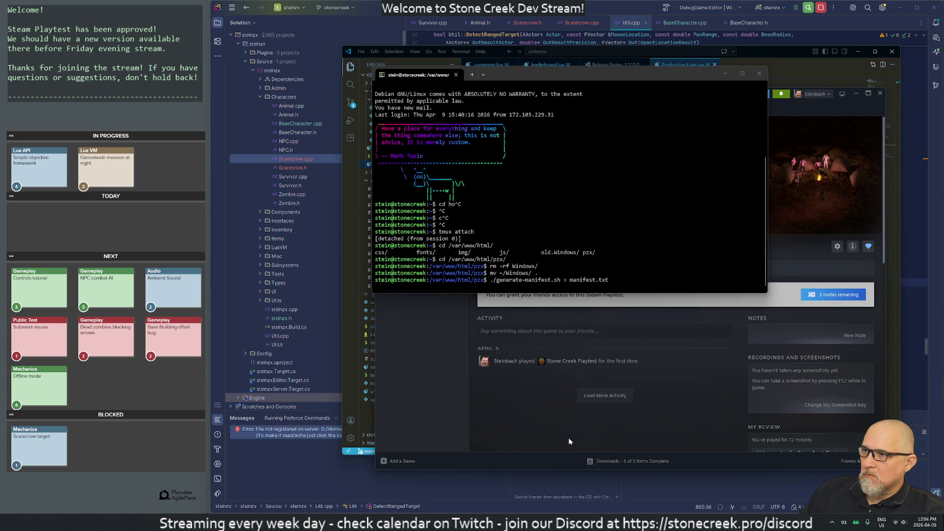
Launch the Stone Creek app by searching "stone" from the Start menu
key("super")
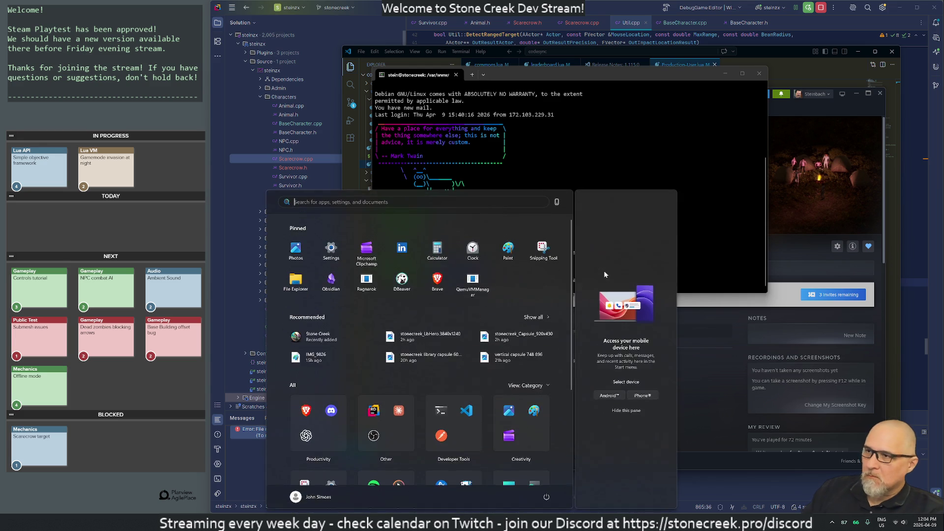
type("stone")
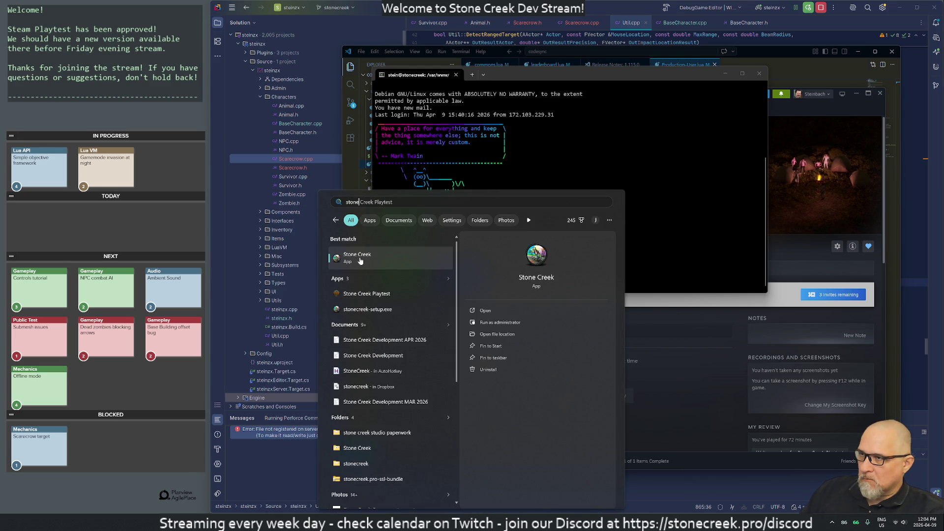
left_click(538, 250)
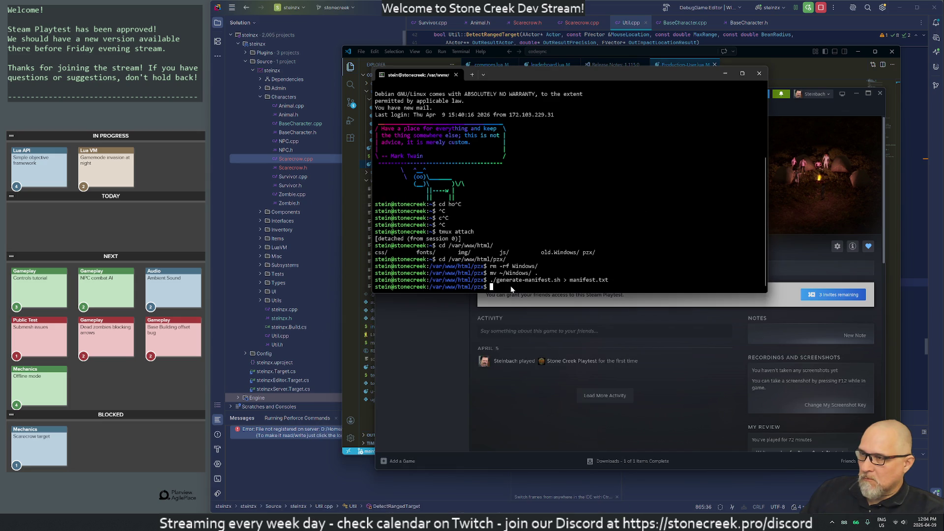
key("super")
type("stone")
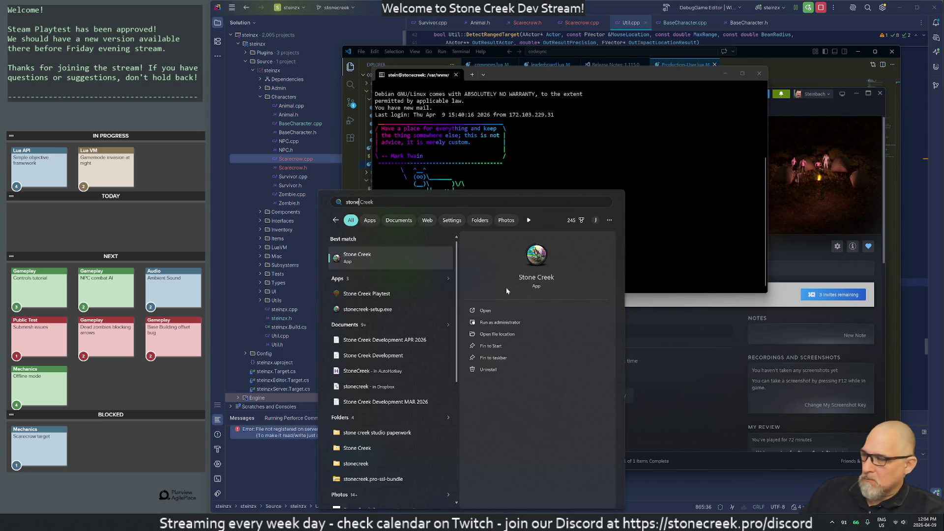
key("Return")
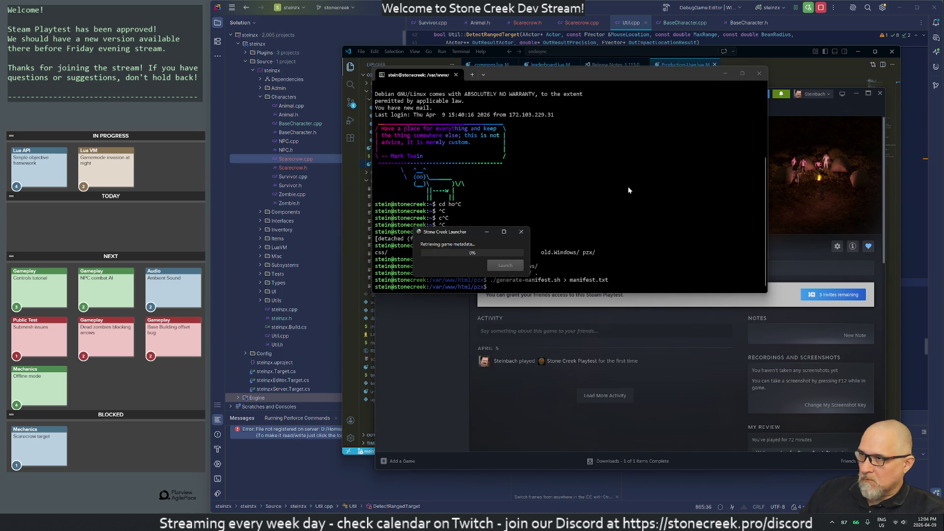
Close the server terminal and start the Stone Creek Playtest update in Steam
left_click(757, 75)
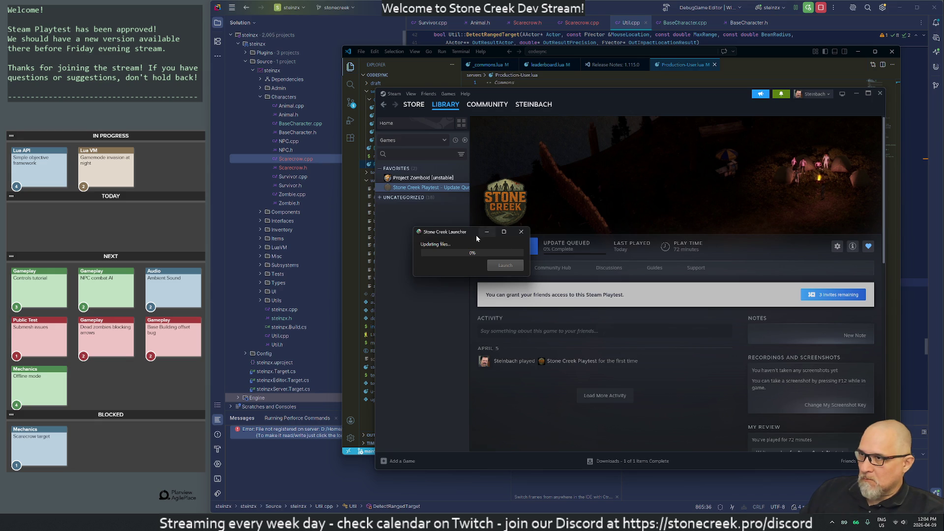
left_click_drag(476, 238, 346, 231)
left_click(505, 248)
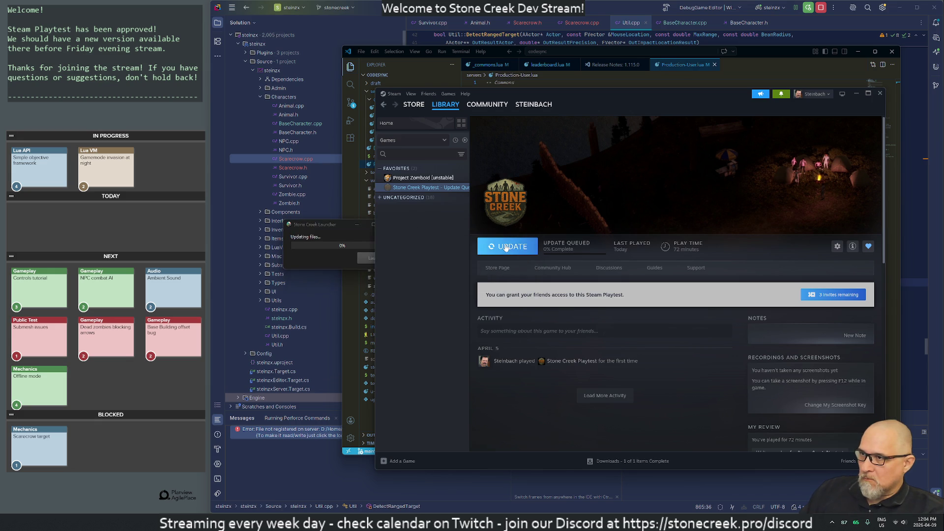
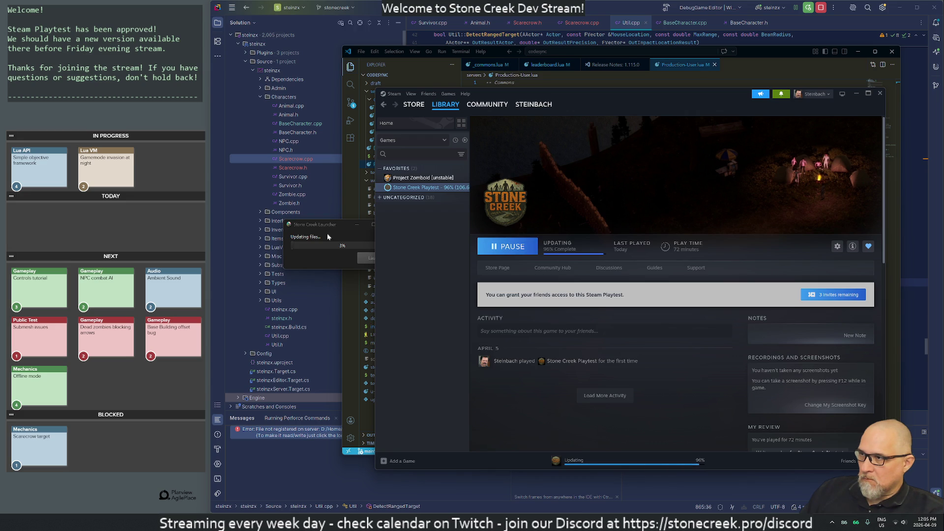
Move the Stone Creek Playtest update window aside and close it once the update finishes
left_click_drag(325, 225, 260, 304)
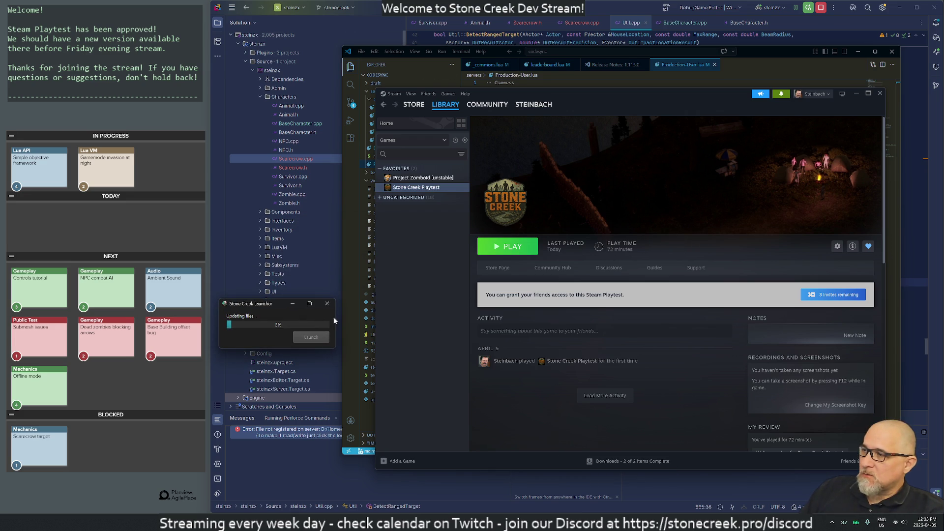
left_click(328, 303)
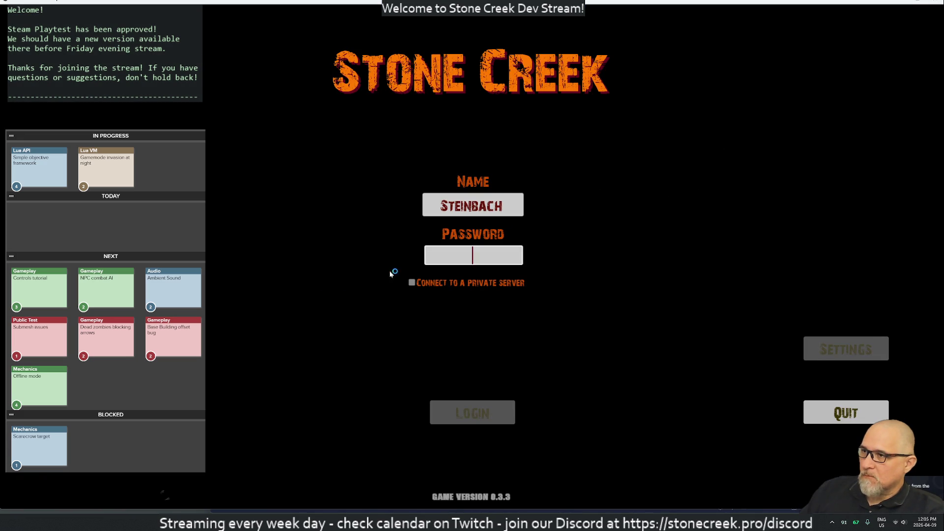
Enter the account password on the Stone Creek login screen and log in
type("******")
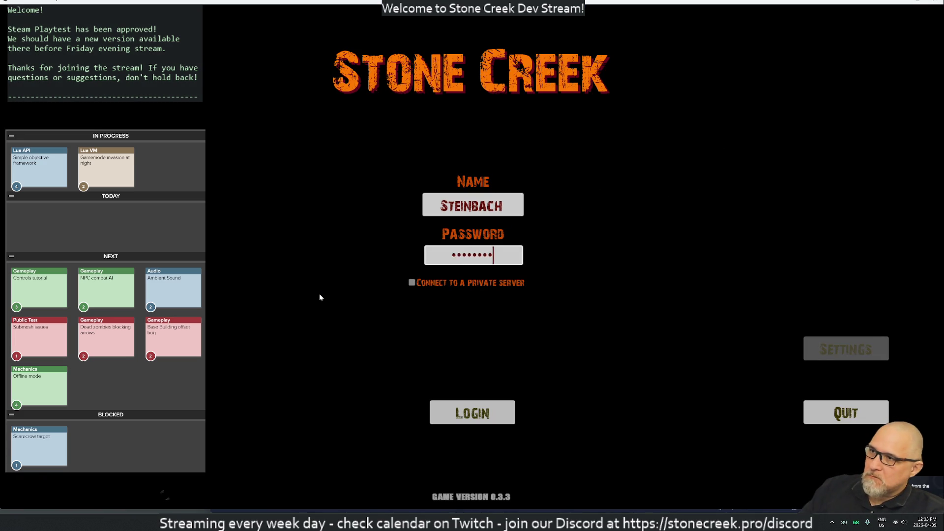
key("Return")
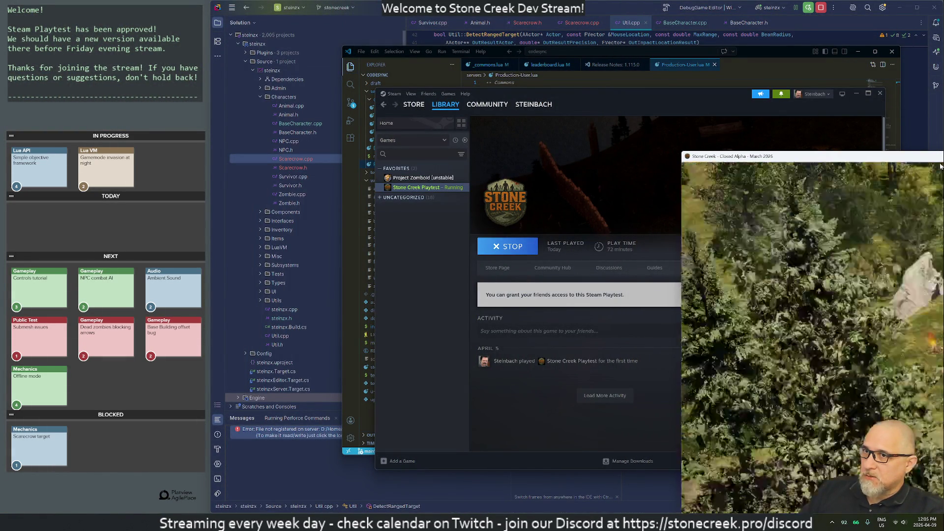
Snap the game window to the right half and widen it across most of the screen
mouse_move(927, 161)
left_mouse_down()
mouse_move(920, 180)
mouse_move(943, 192)
left_mouse_up()
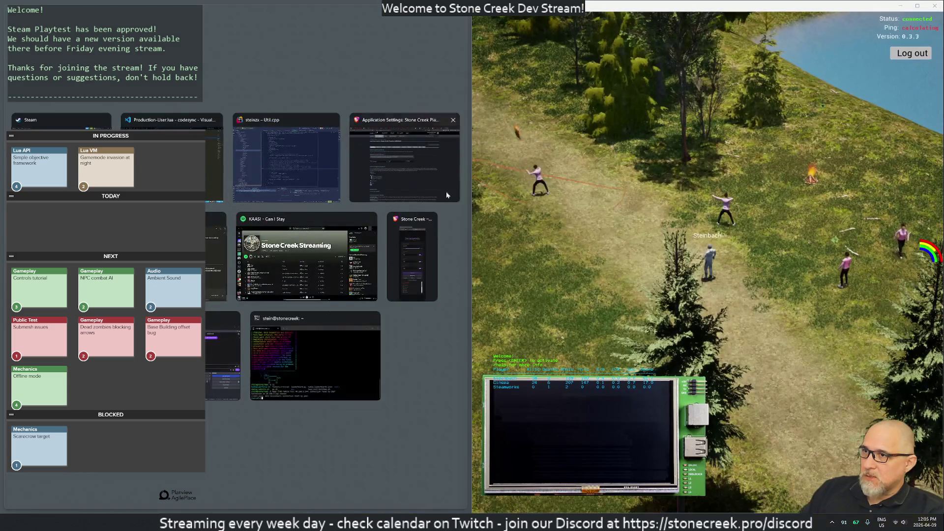
left_click(448, 309)
left_click_drag(471, 296, 207, 308)
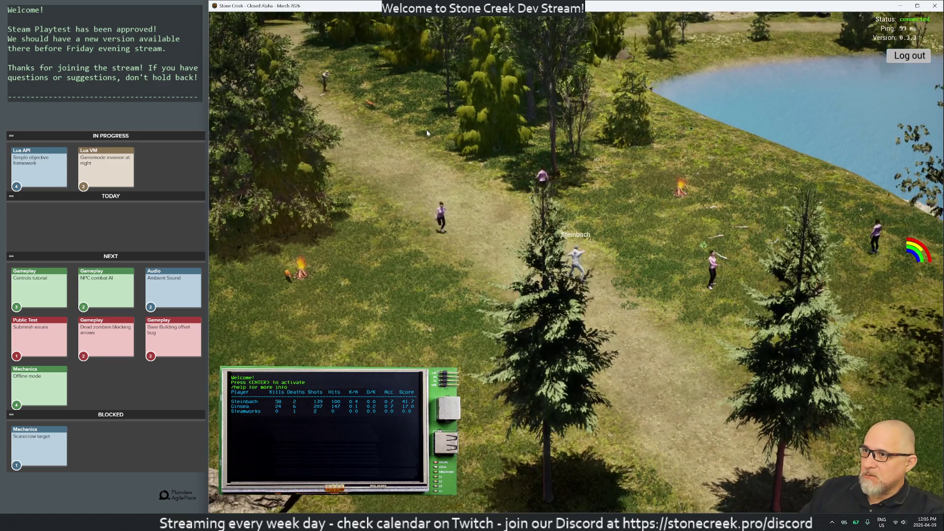
Tilt the camera to a near top-down view, shoot the zombies, and open the inventory
mouse_move(402, 138)
left_mouse_down()
mouse_move(450, 157)
mouse_move(441, 206)
mouse_move(573, 103)
left_mouse_up()
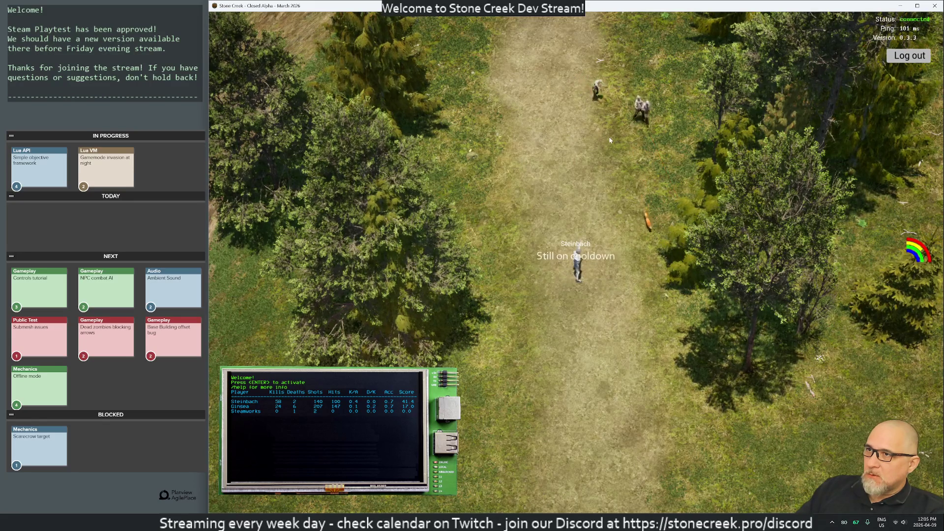
left_click(607, 115)
left_click(629, 166)
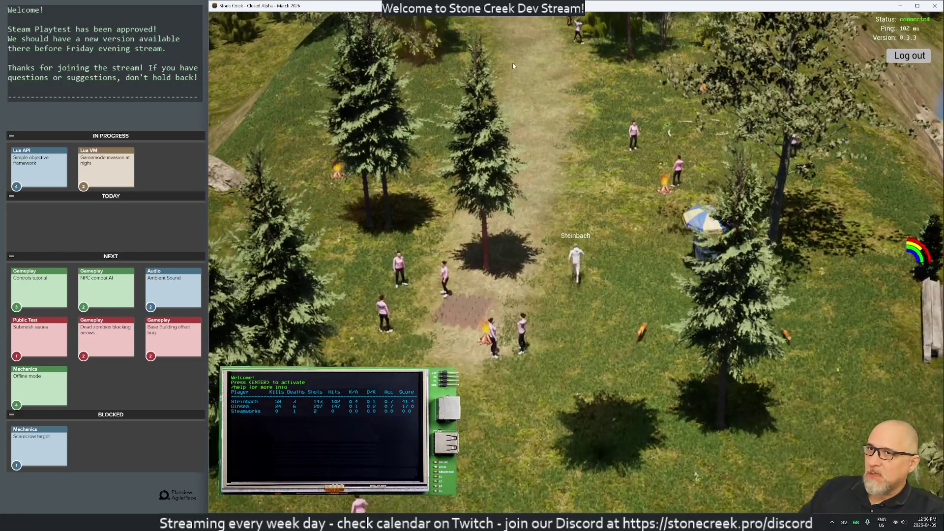
key("i")
key("i")
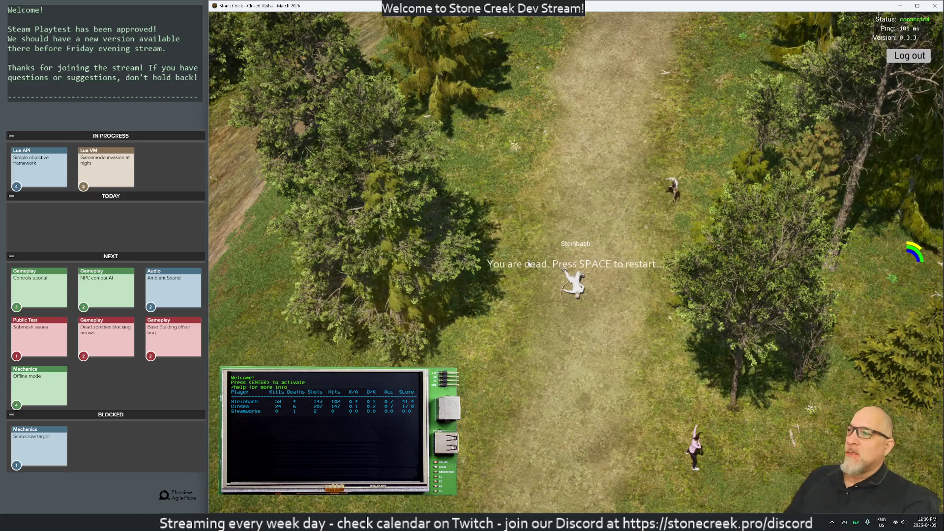
Respawn the character and run up the forest path toward the NPCs
key("space")
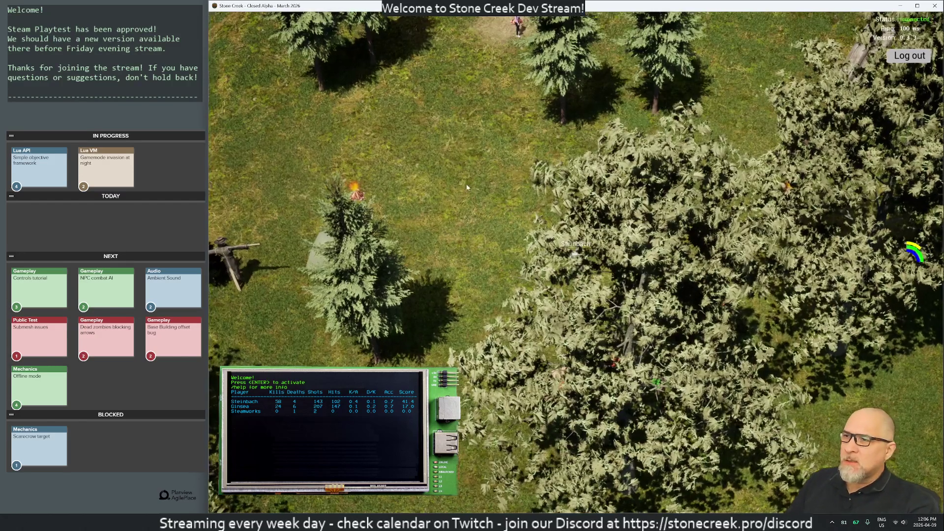
key("w")
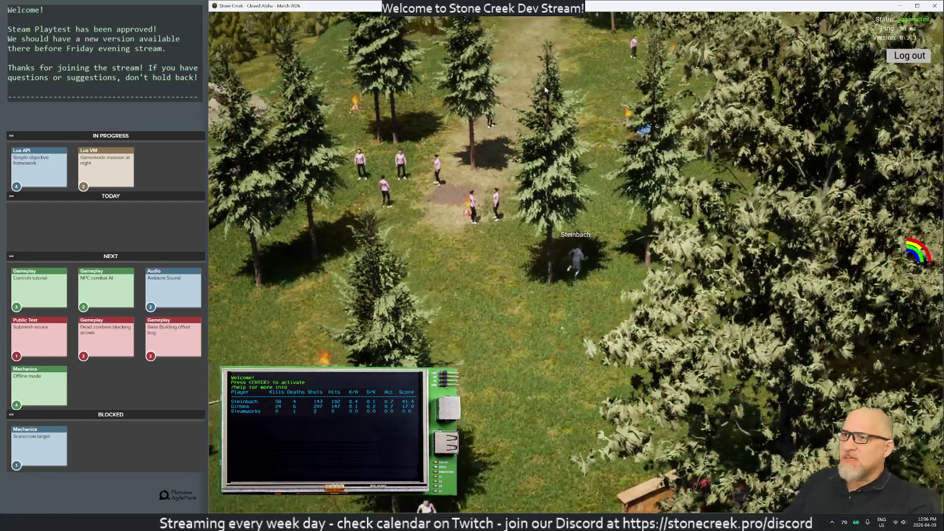
key("w")
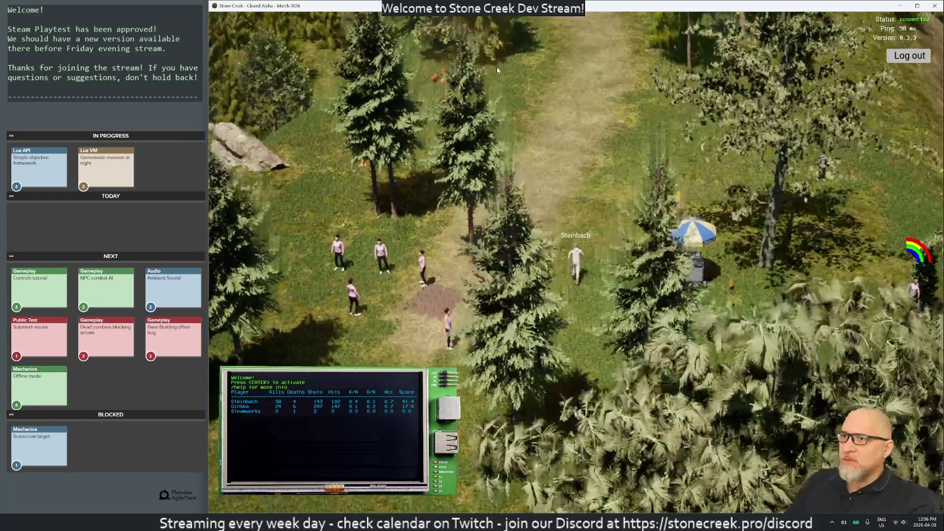
key("w")
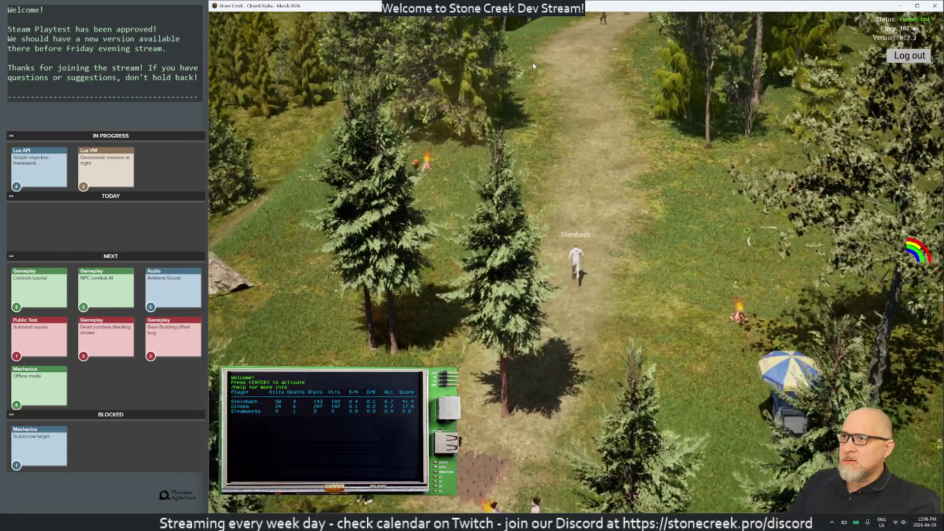
key("w")
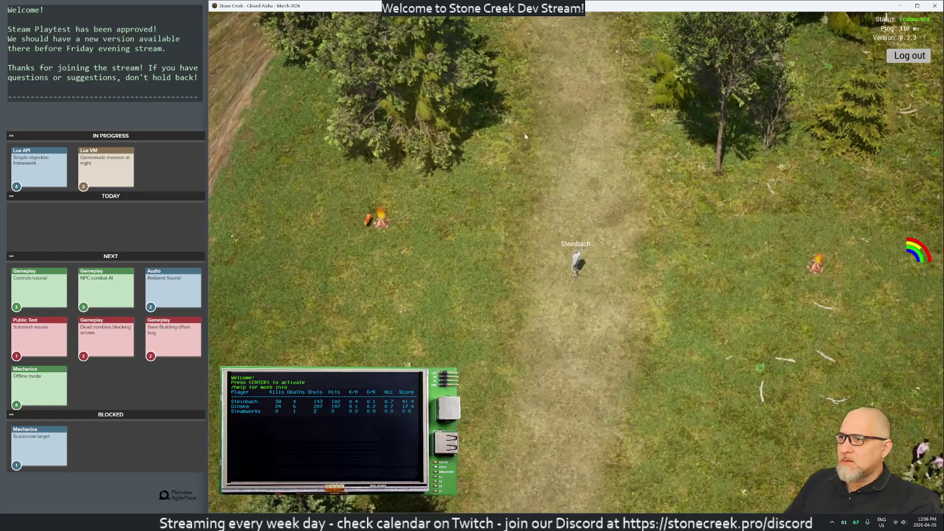
key("w")
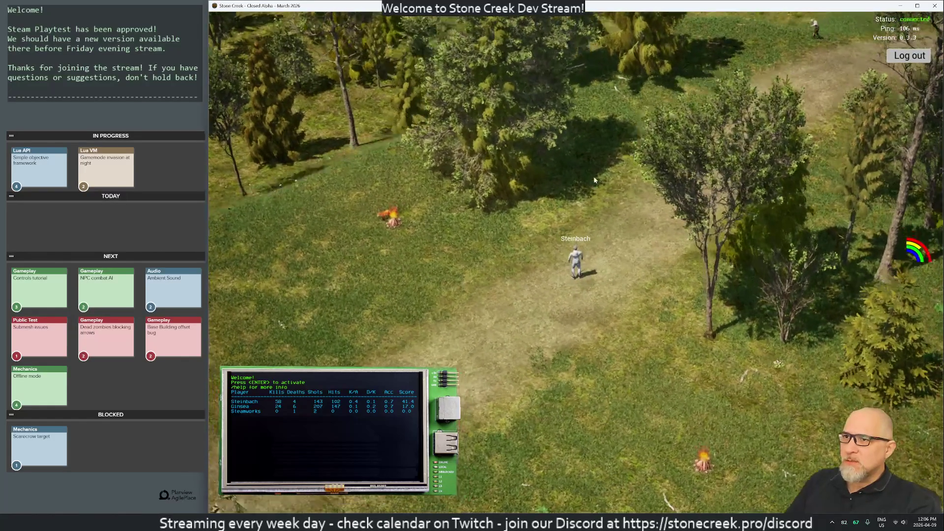
key("w")
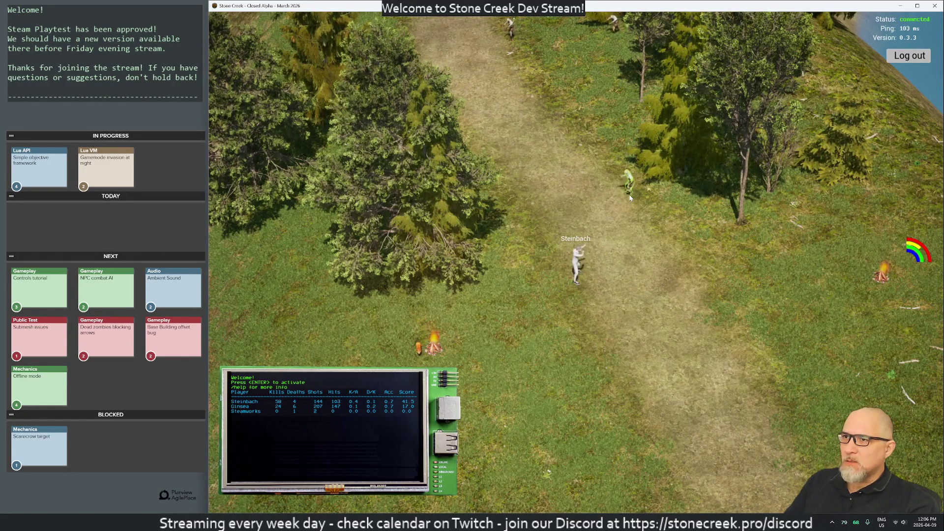
key("w")
Shoot the zombies coming down the path near the character
left_click(656, 222)
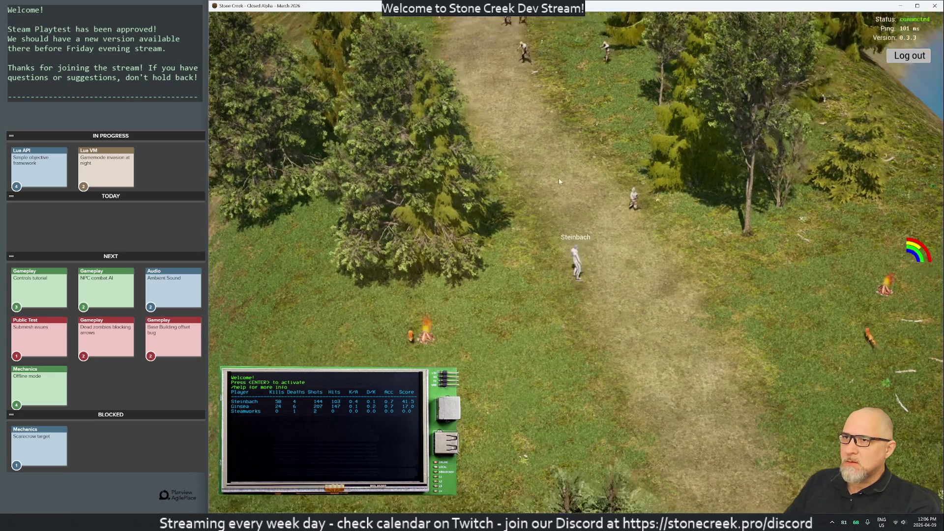
left_click(640, 207)
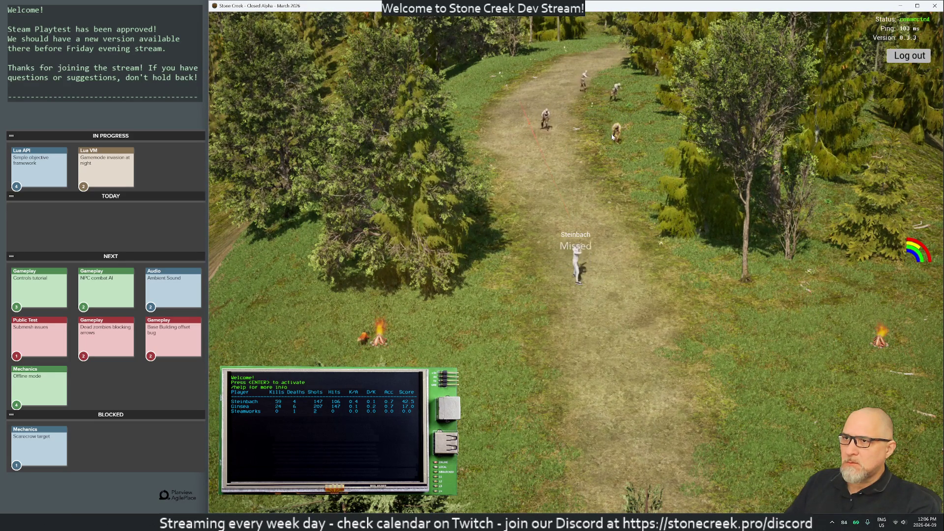
left_click(612, 137)
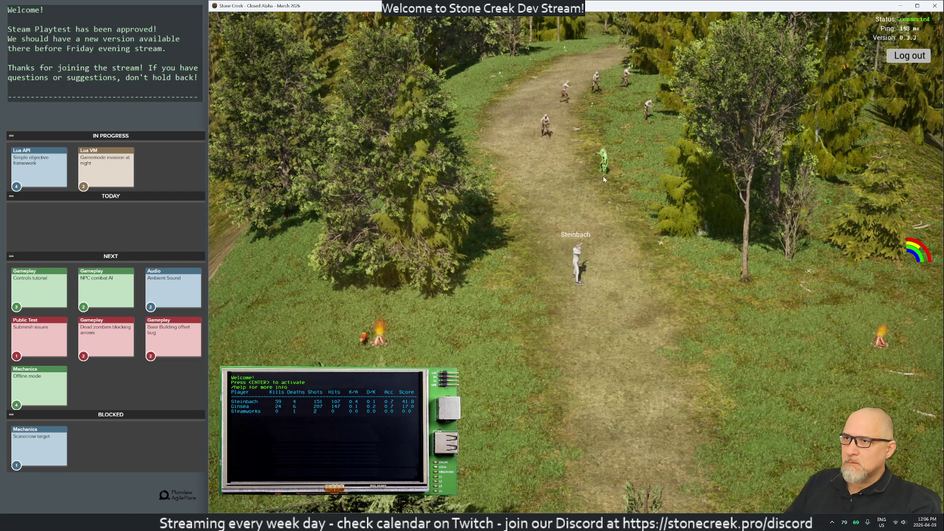
left_click(604, 177)
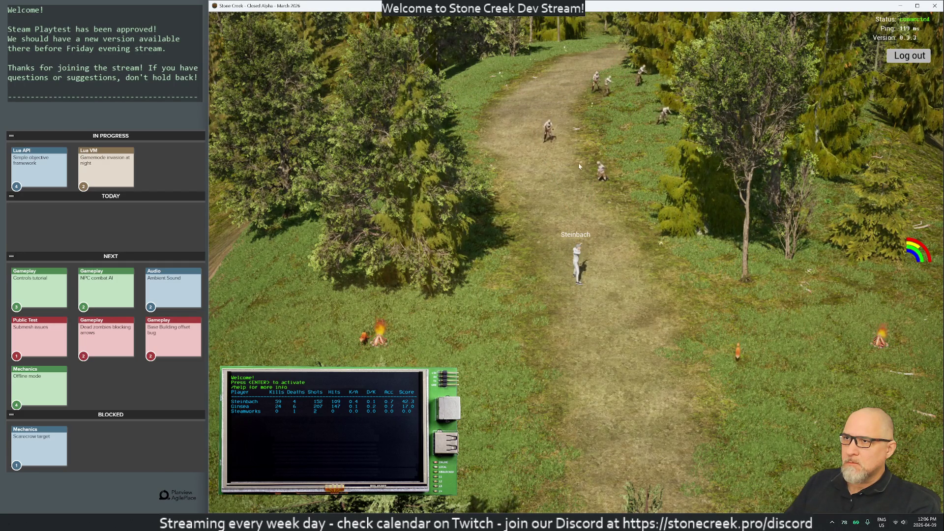
left_click(547, 144)
left_click(548, 143)
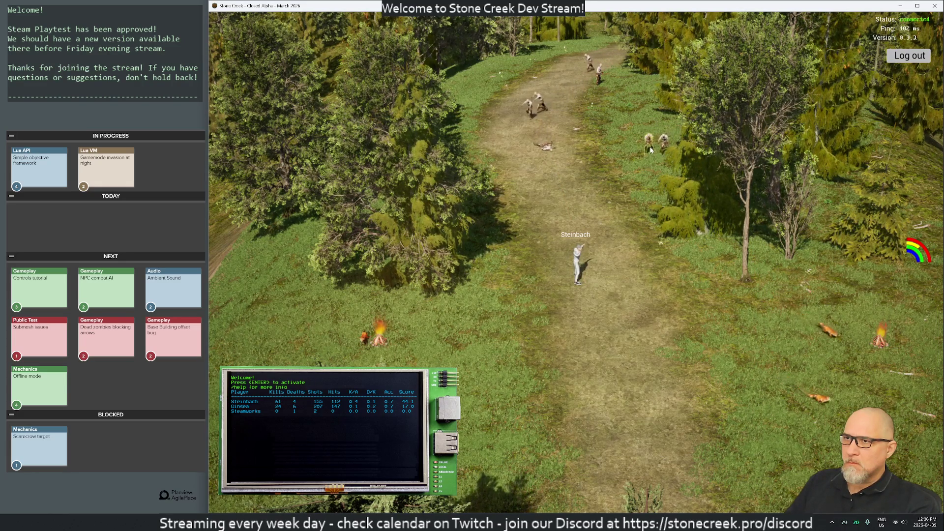
left_click(649, 165)
left_click(645, 162)
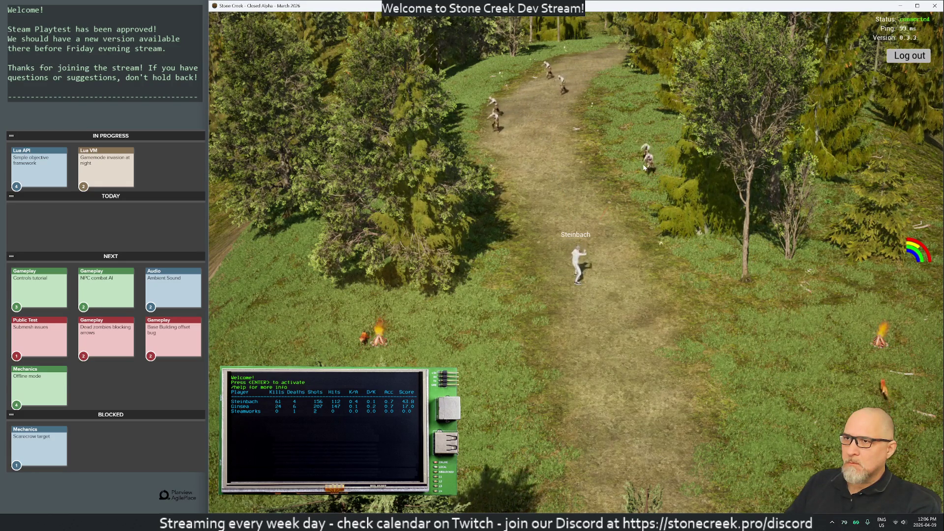
left_click(642, 184)
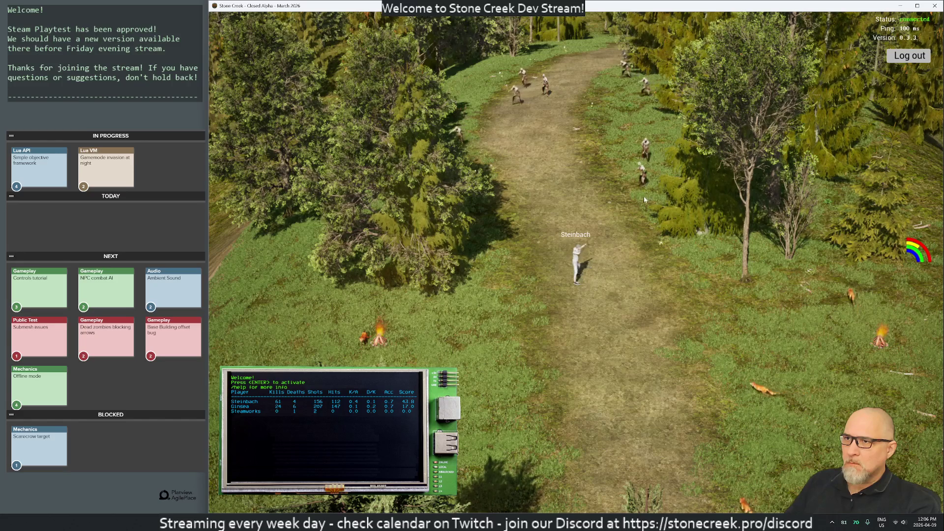
left_click(646, 186)
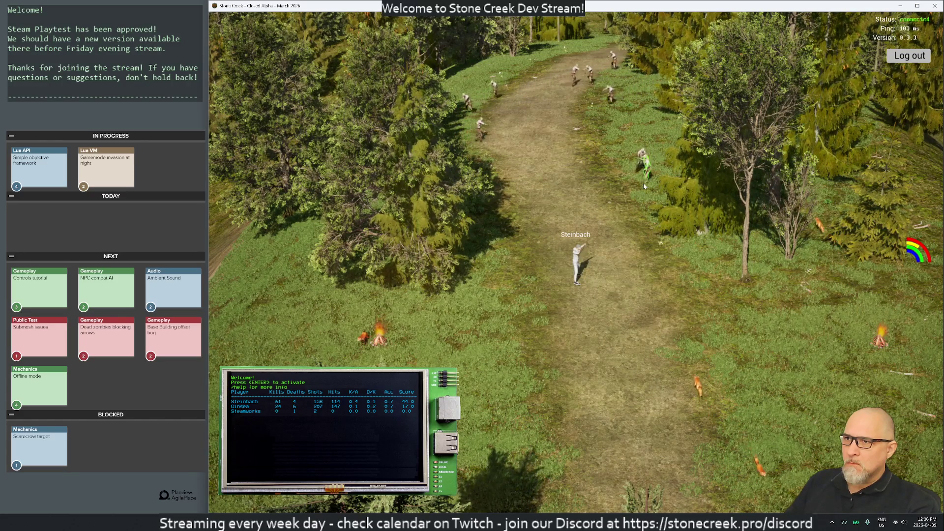
Keep firing at the advancing zombies, picking up arrows to shoot the nearby ones
left_click(633, 180)
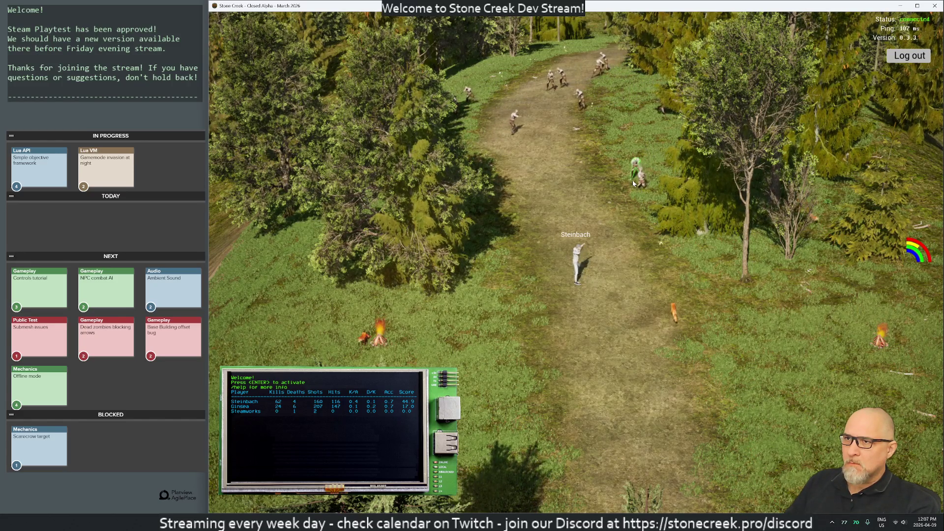
left_click(619, 206)
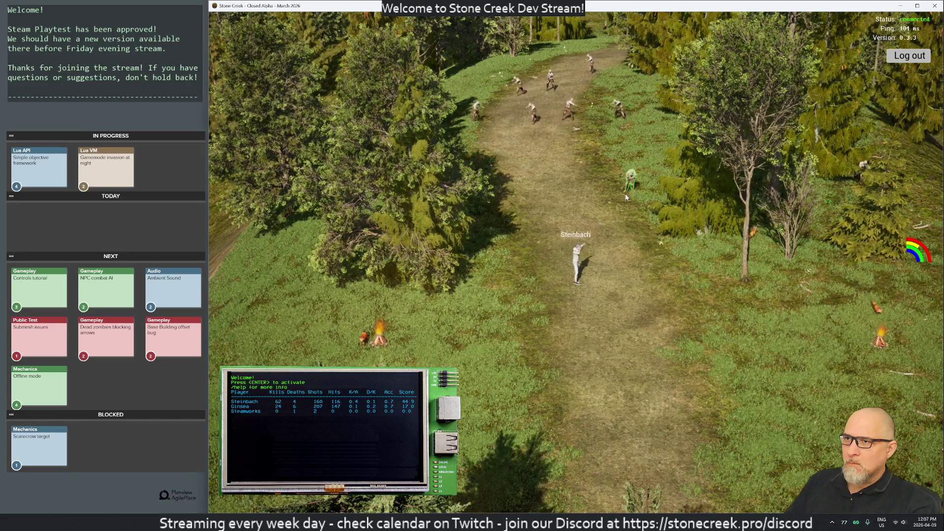
left_click(626, 196)
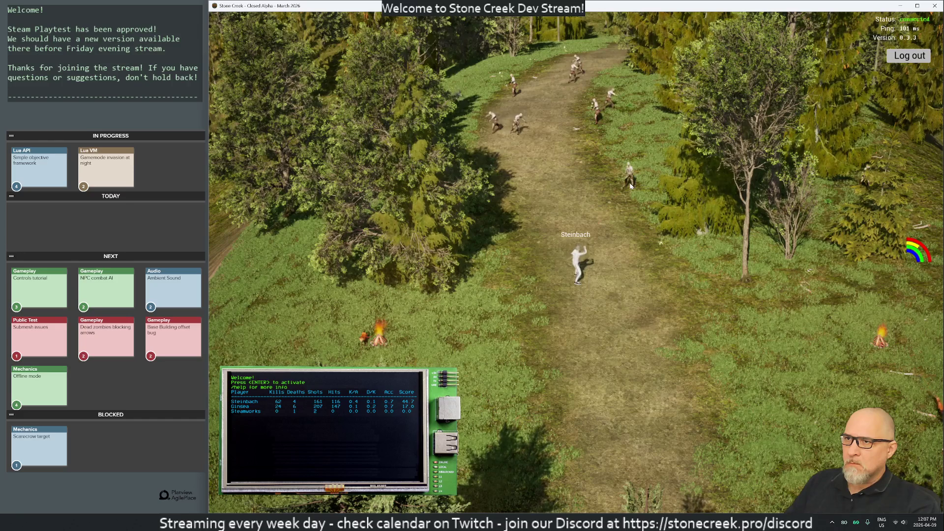
left_click(632, 192)
left_click(660, 189)
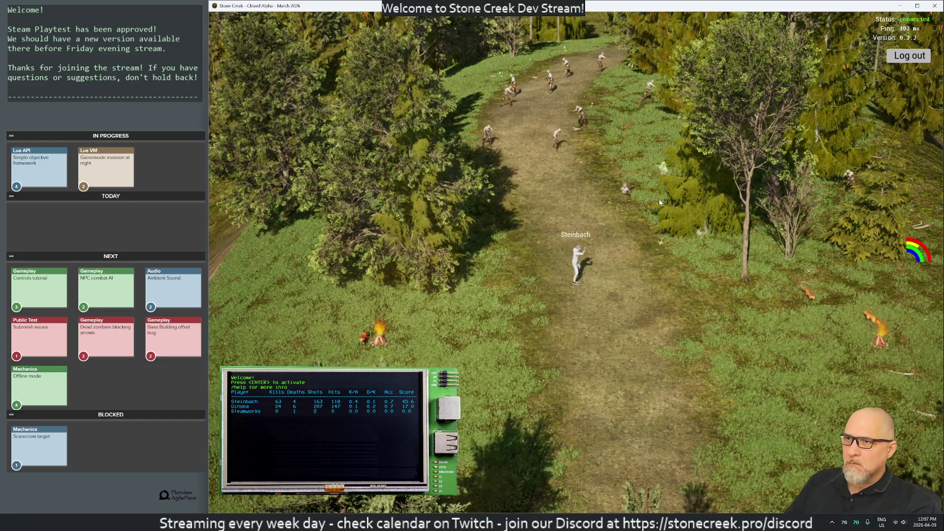
left_click(654, 204)
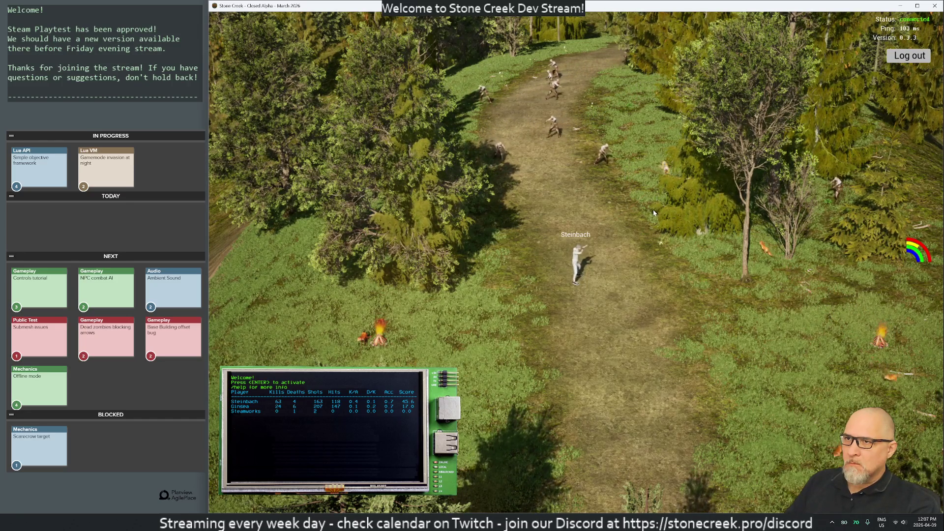
left_click(627, 182)
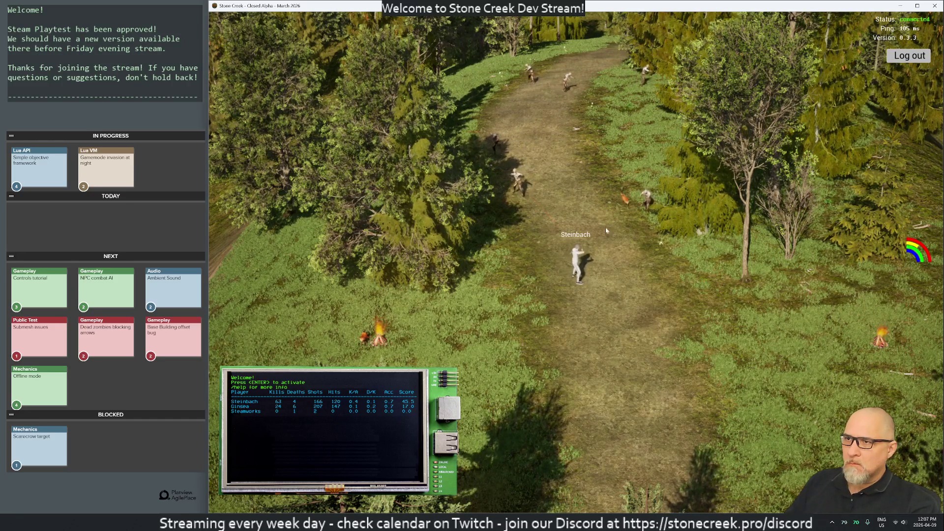
left_click(635, 228)
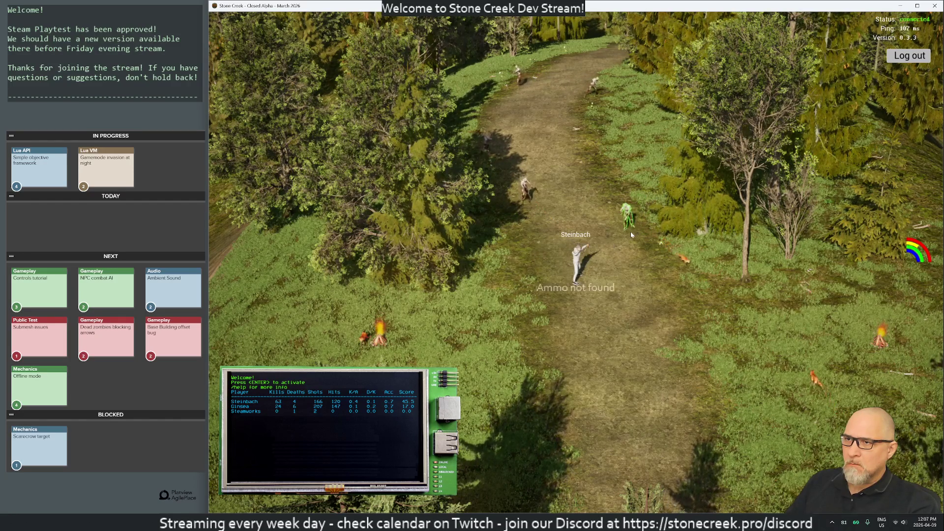
left_click(600, 244)
left_click(599, 245)
Walk further up the path and kill the green-tinted zombies, reaching 68 kills and score 50.1
key("w")
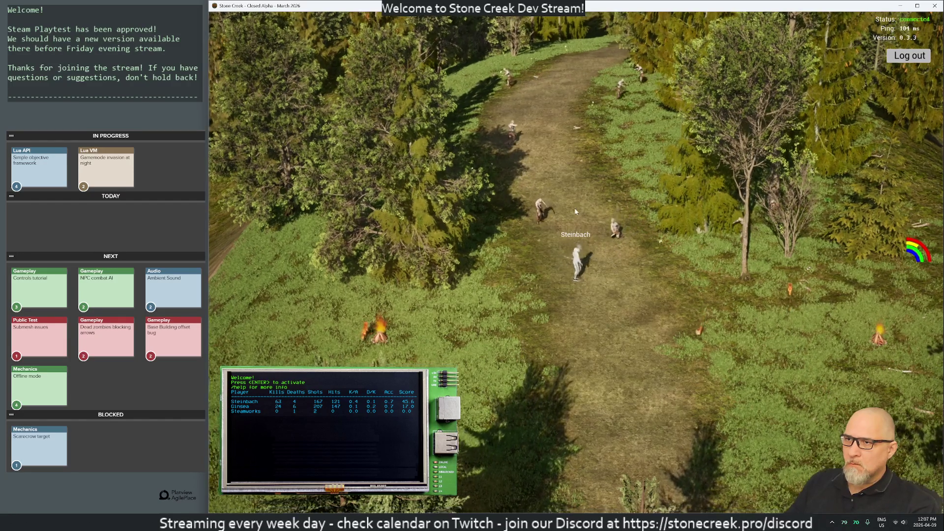
key("s")
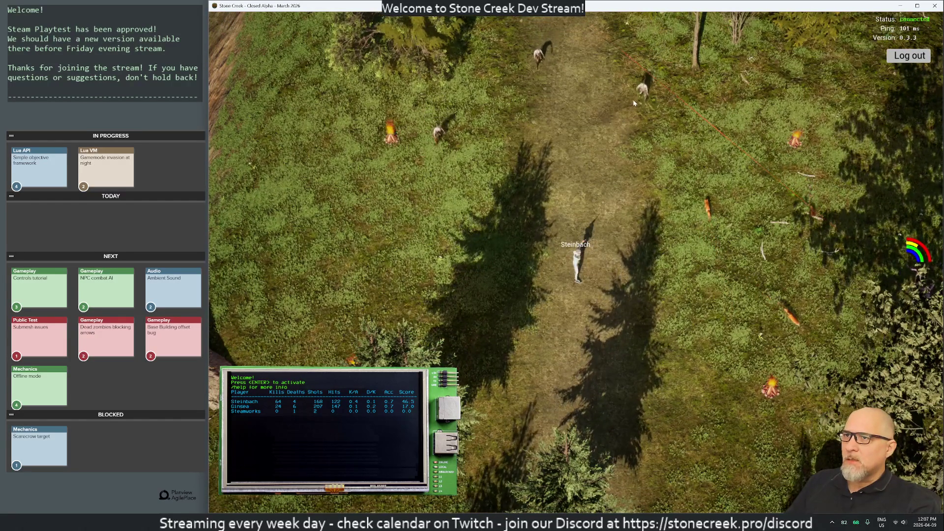
key("w")
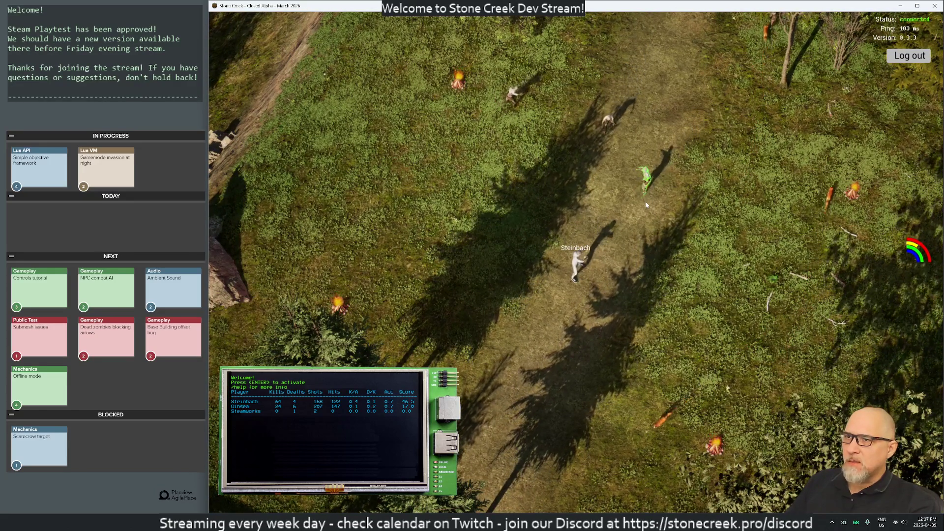
left_click(649, 180)
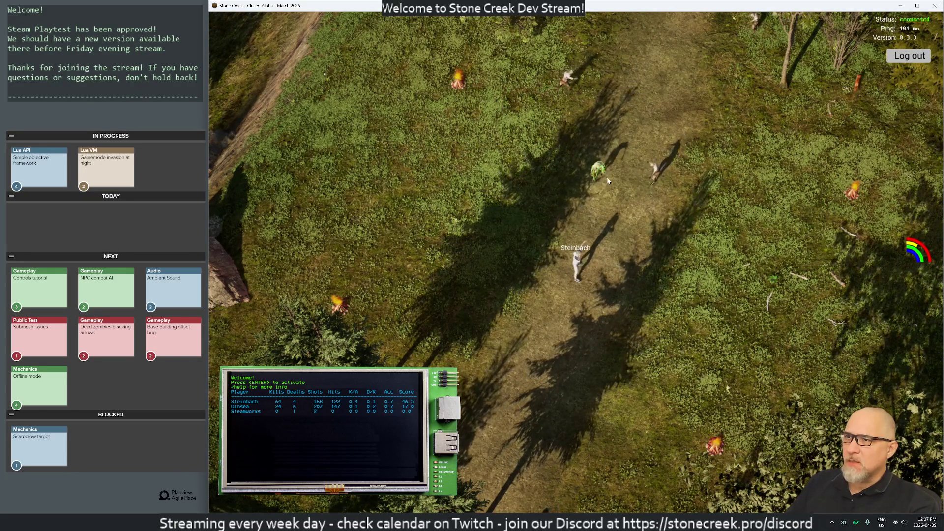
left_click(590, 190)
left_click(593, 185)
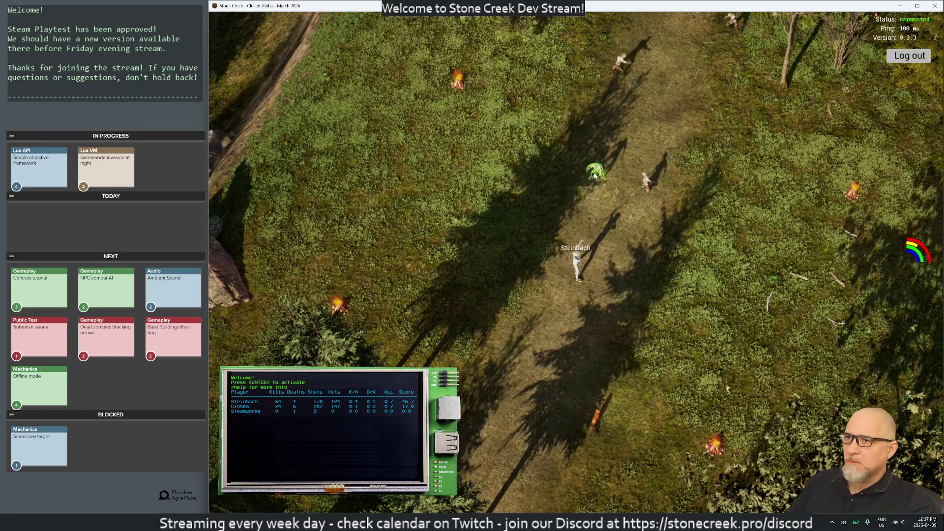
left_click(625, 84)
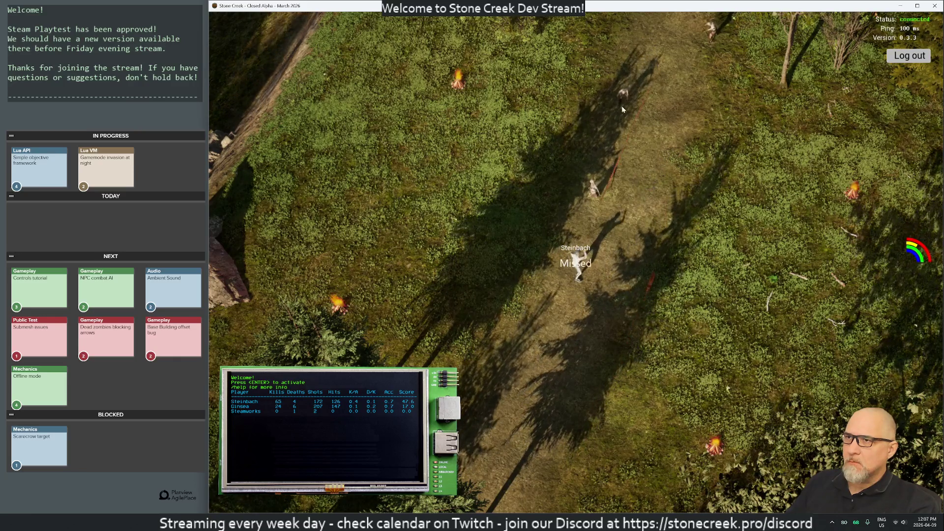
left_click(616, 157)
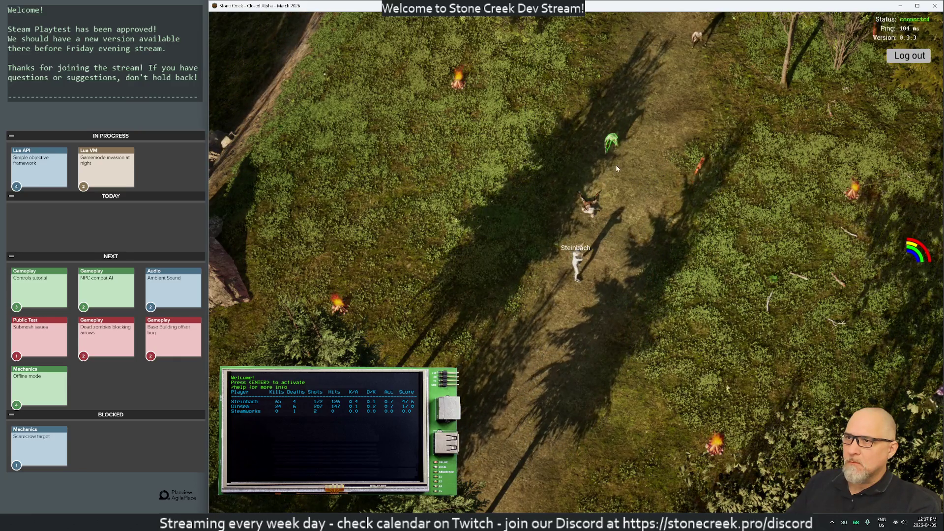
left_click(610, 182)
left_click(604, 190)
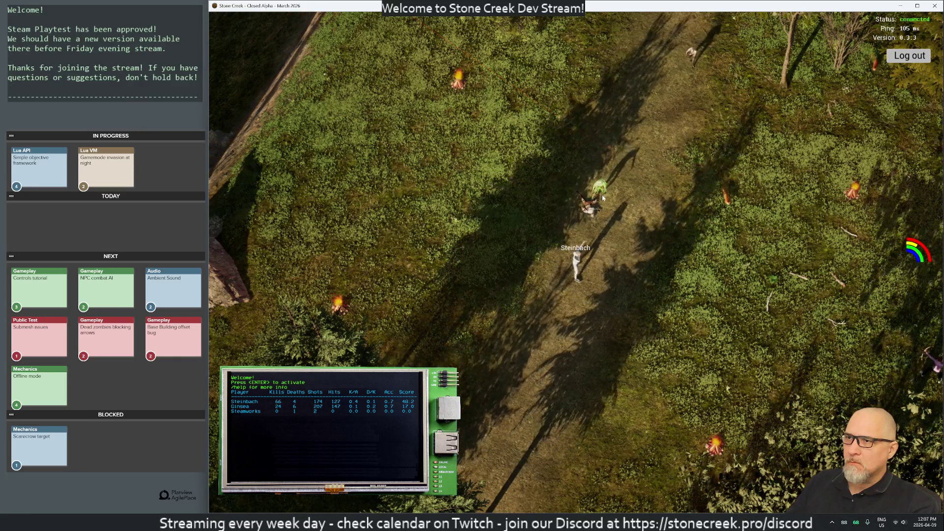
left_click(599, 190)
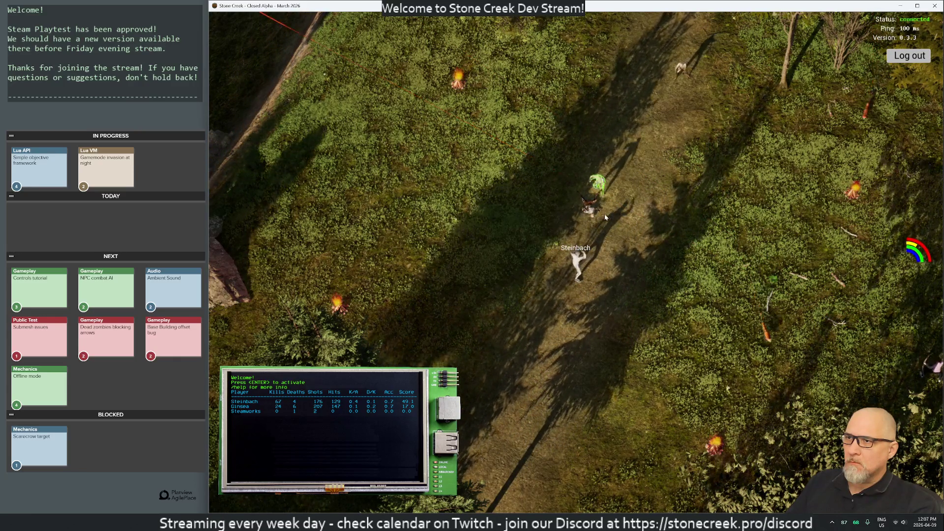
left_click(603, 187)
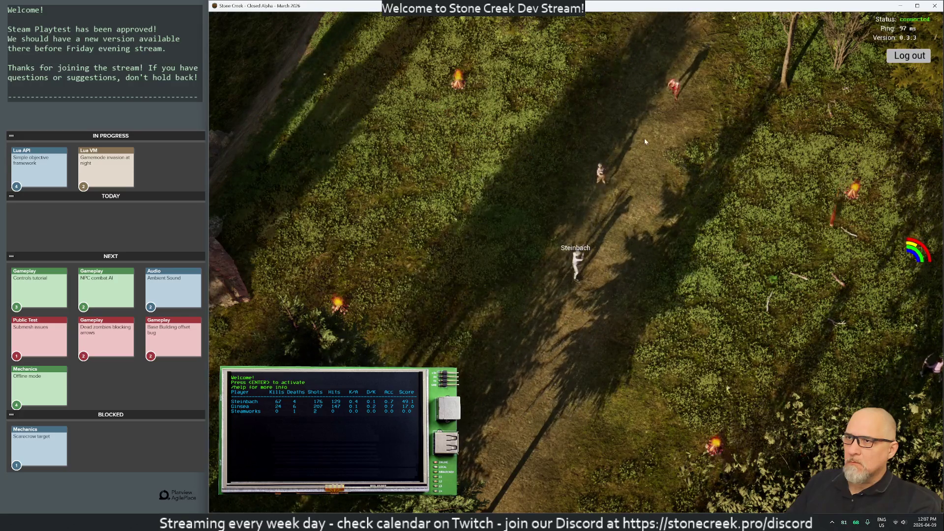
left_click(601, 182)
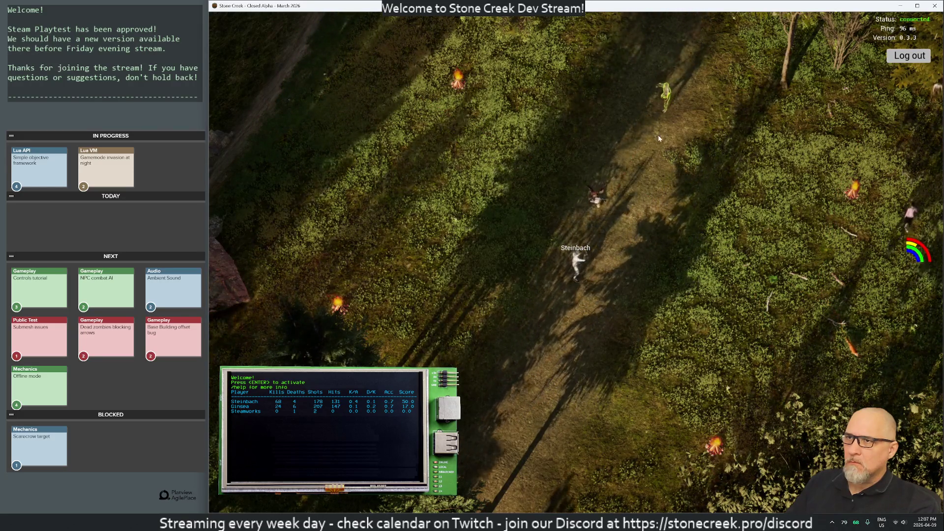
left_click(659, 106)
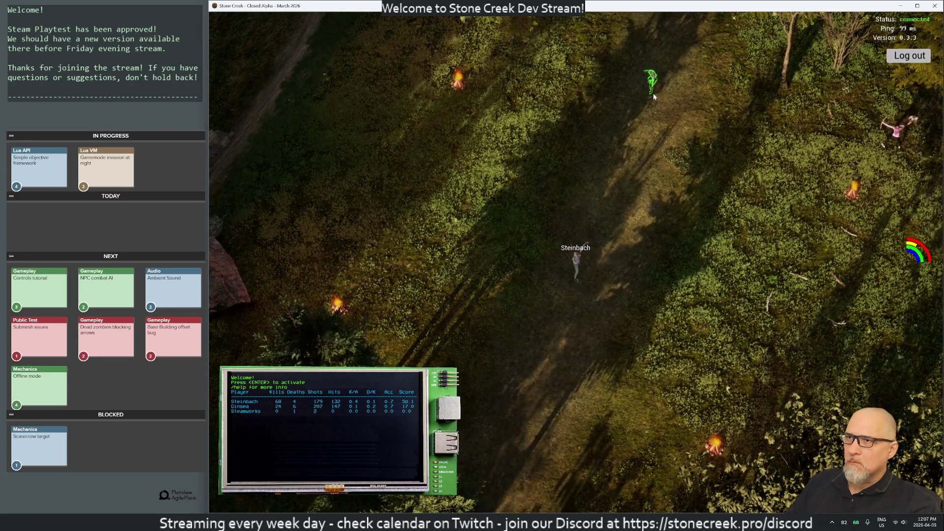
Kill the green-outlined zombies along the way to 72 kills and walk up to the lakeside camp
key("w")
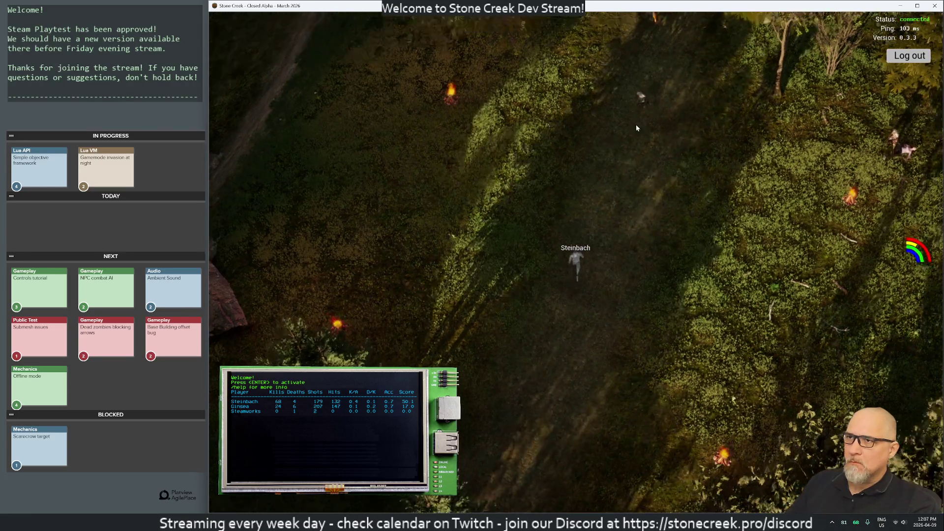
left_click(671, 76)
key("w")
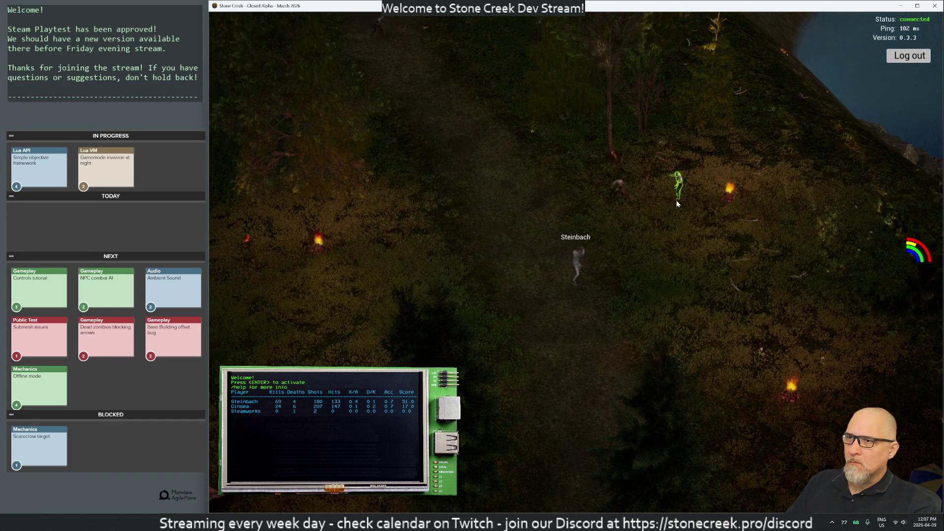
left_click(614, 206)
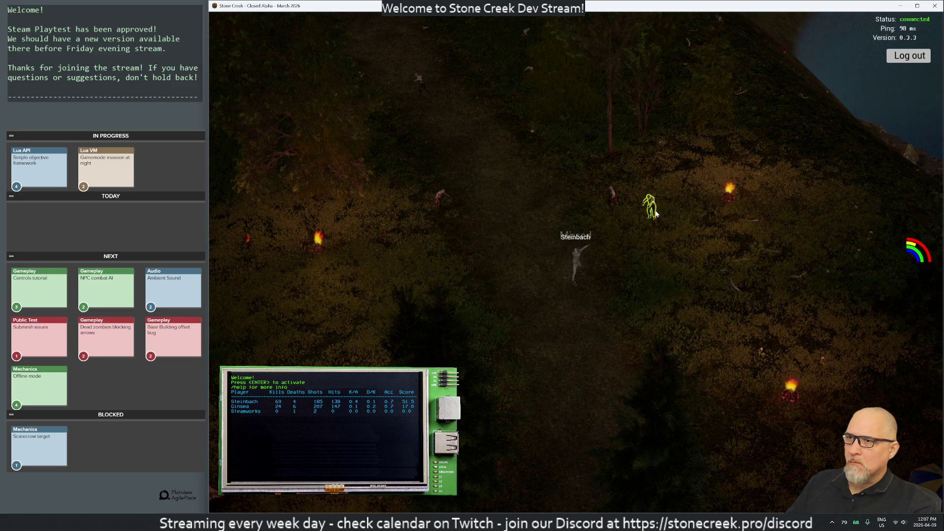
left_click(639, 232)
left_click(634, 240)
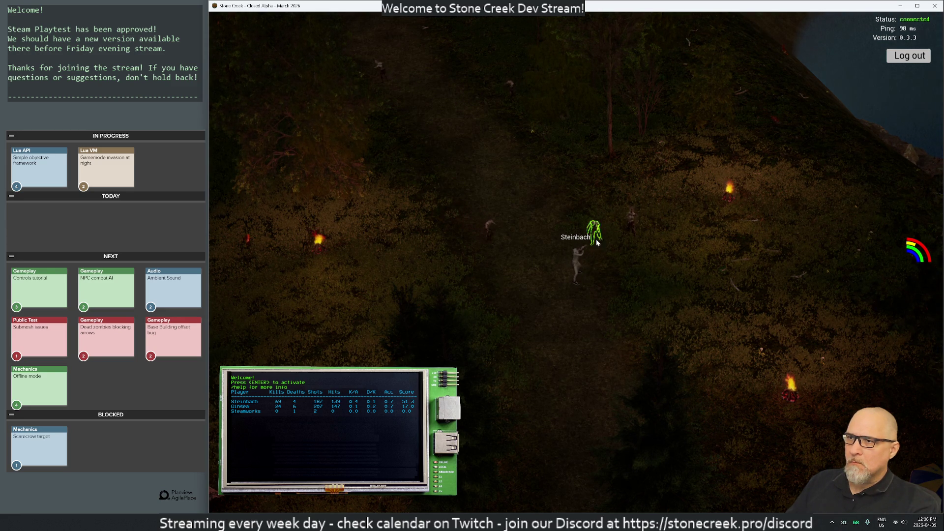
left_click(592, 242)
left_click(593, 243)
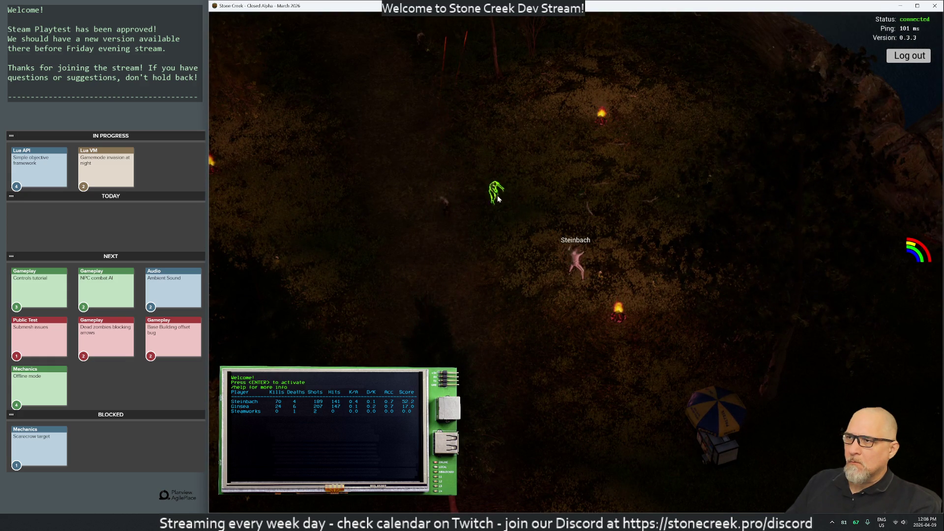
key("w")
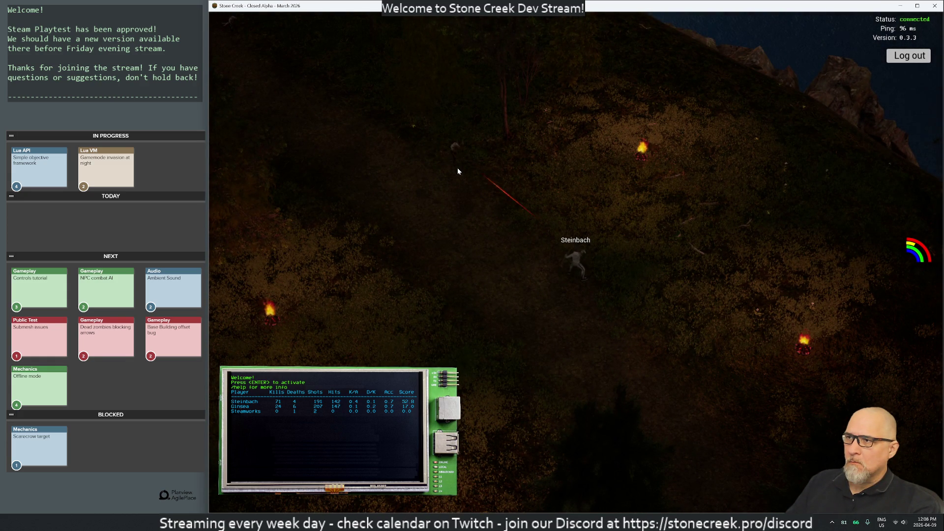
left_click(447, 160)
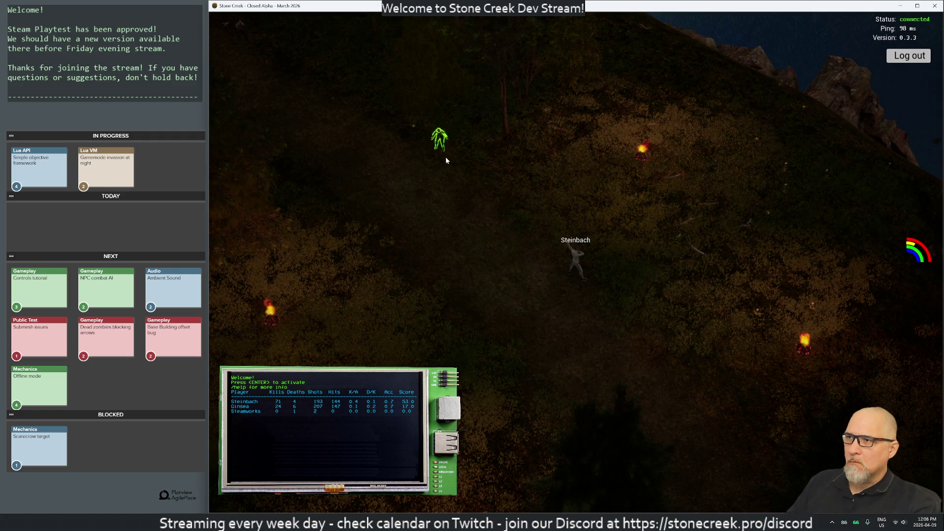
key("w")
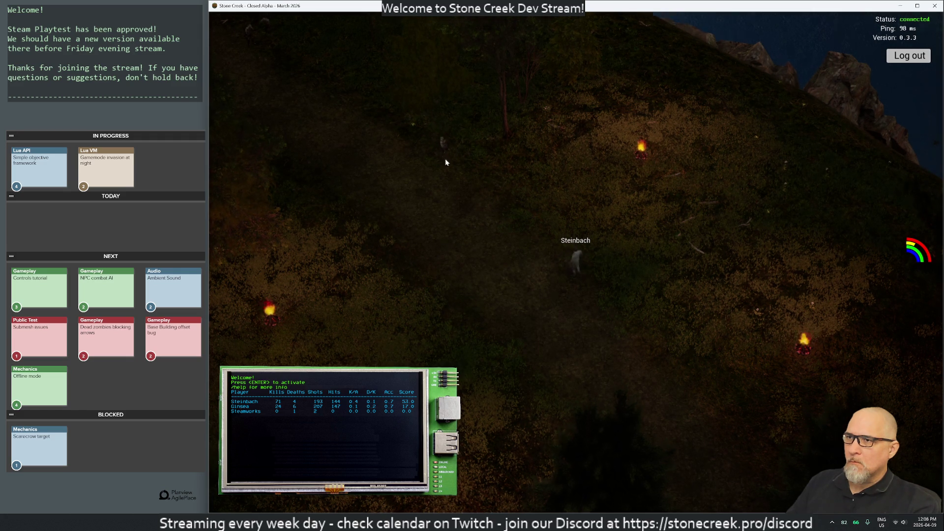
left_click(827, 129)
Walk to the tent beside the campfire, sleep in it, and log out to the login screen
key("d")
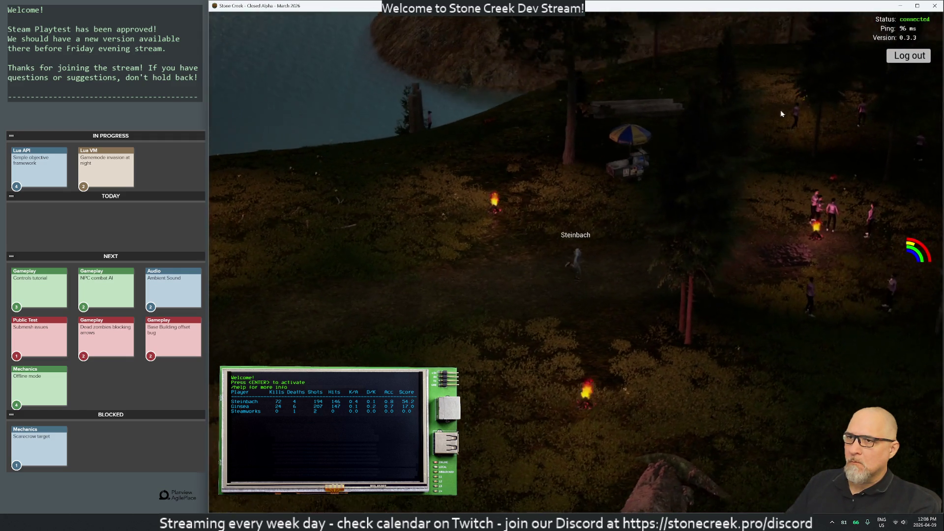
key("s")
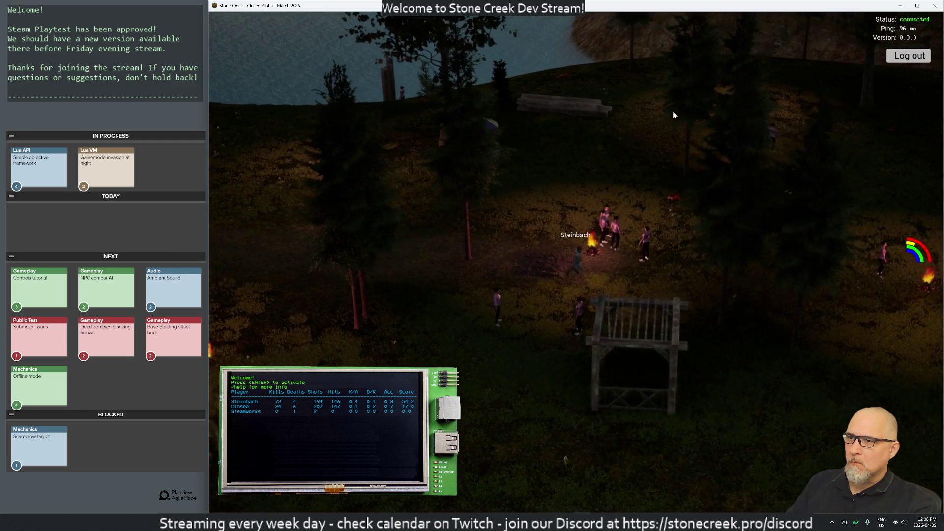
key("d")
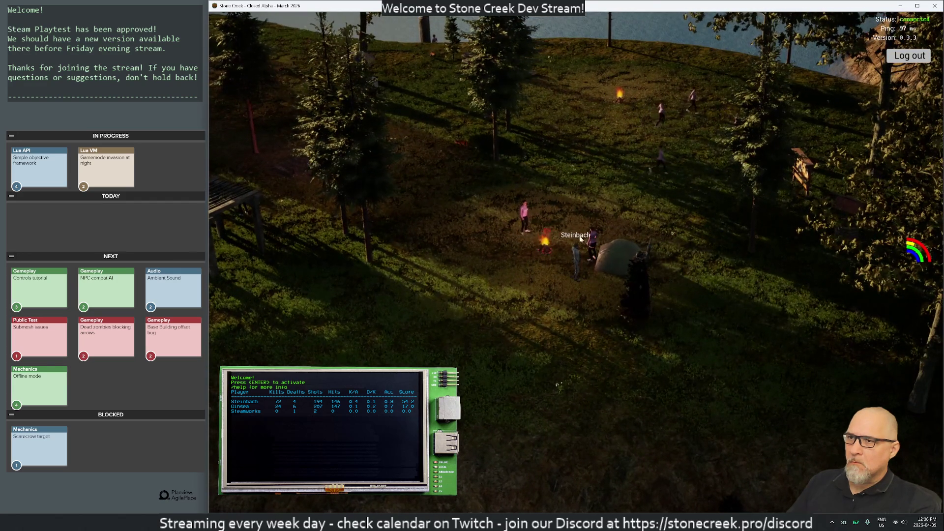
right_click(610, 266)
left_click(612, 272)
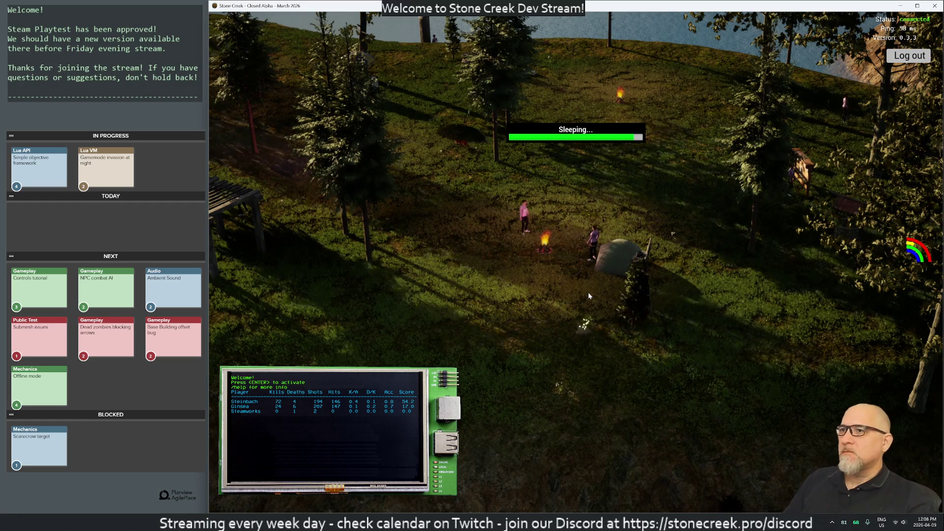
left_click(908, 57)
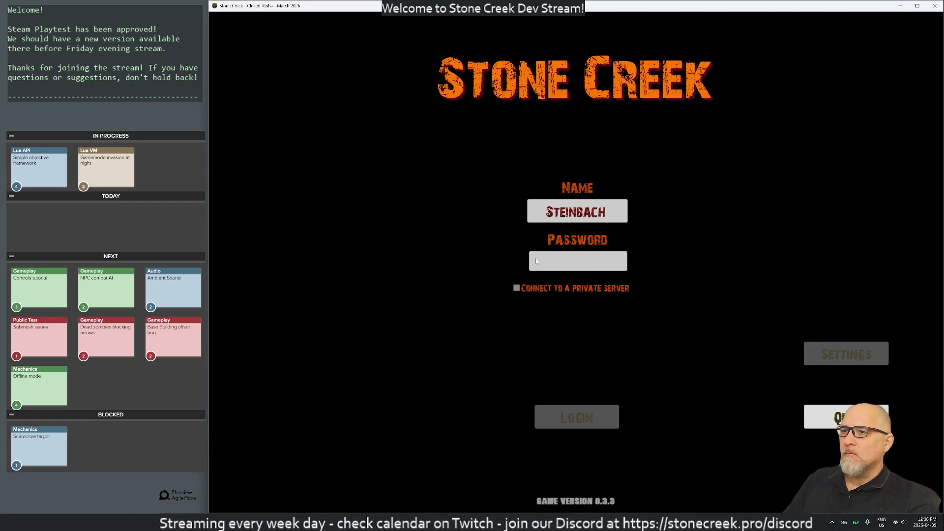
Quit the Stone Creek game client with Alt+F4
key("alt+F4")
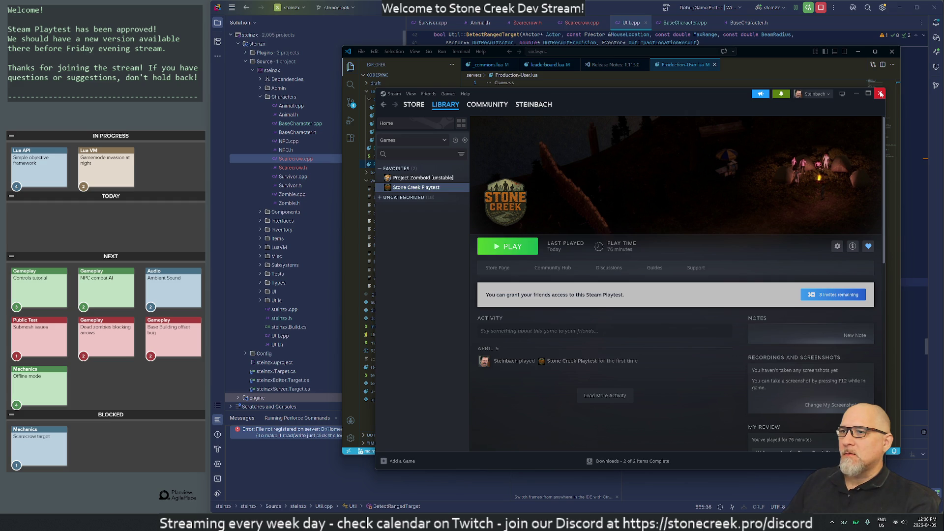
Close Steam, the Production-User.lua and Release Notes tabs, and the VS Code window
left_click(880, 94)
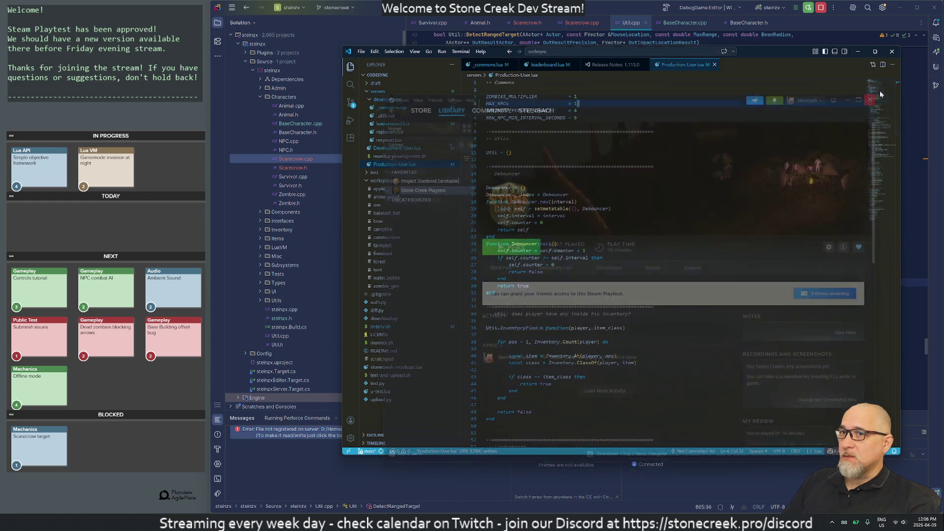
left_click(715, 65)
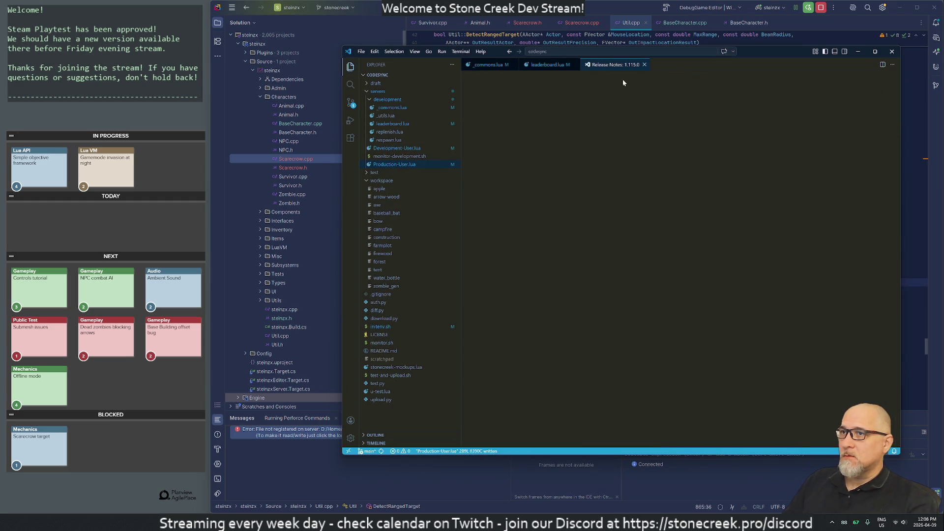
left_click(640, 64)
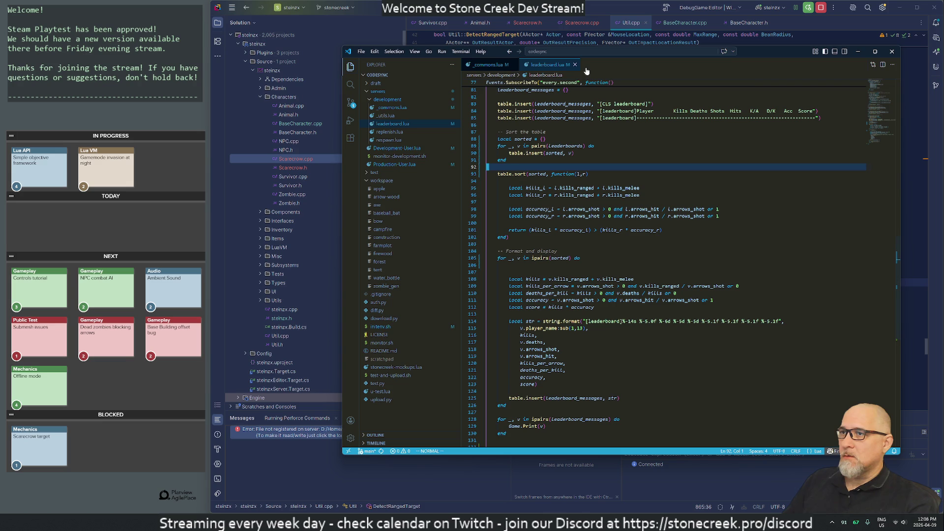
left_click(891, 52)
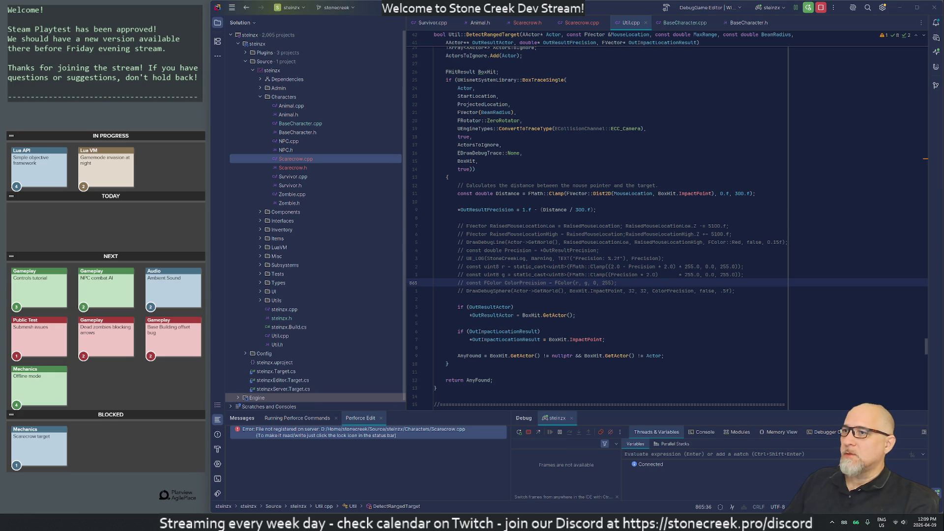
key("Up")
key("Up")
key("Up")
Make Util.cpp writable and add '// TODO remove this' above the commented-out debug block
key("ctrl+w")
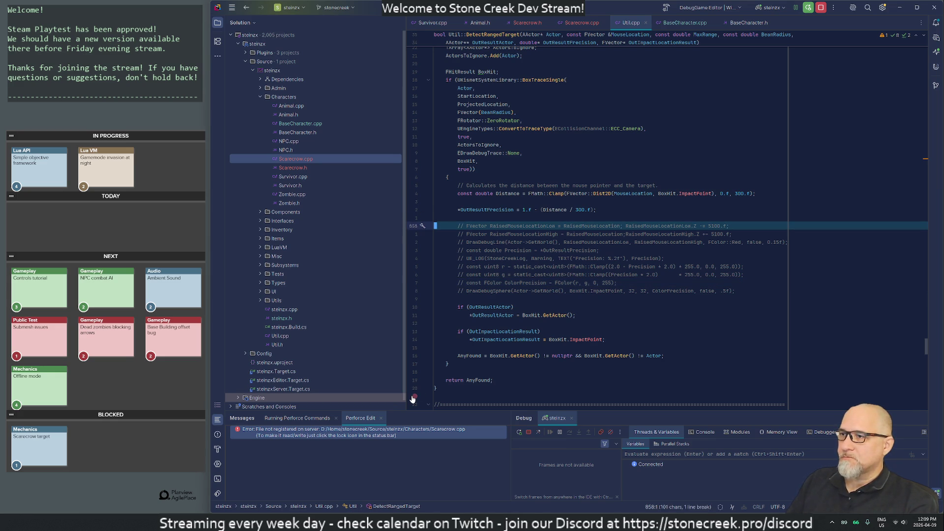
key("shift+Down")
key("shift+Down")
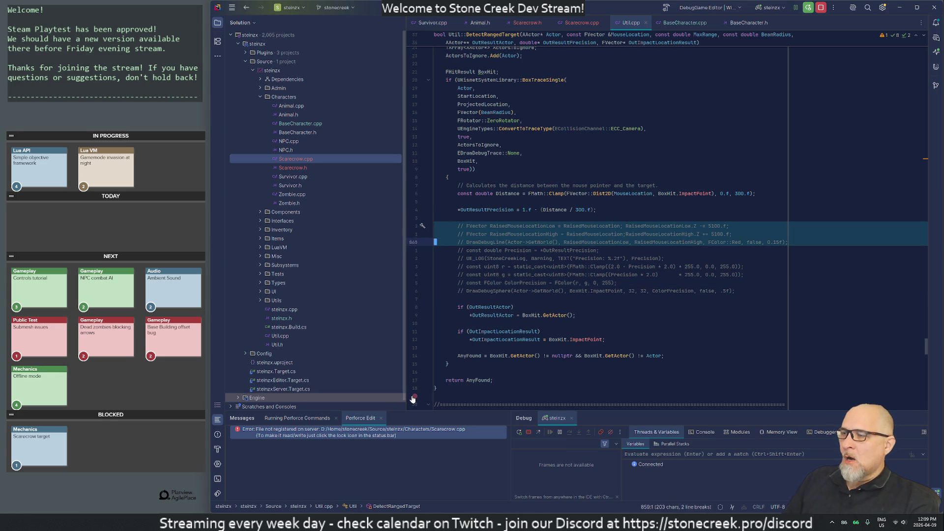
key("Down")
key("Down")
key("Down")
key("Up")
key("Up")
key("Up")
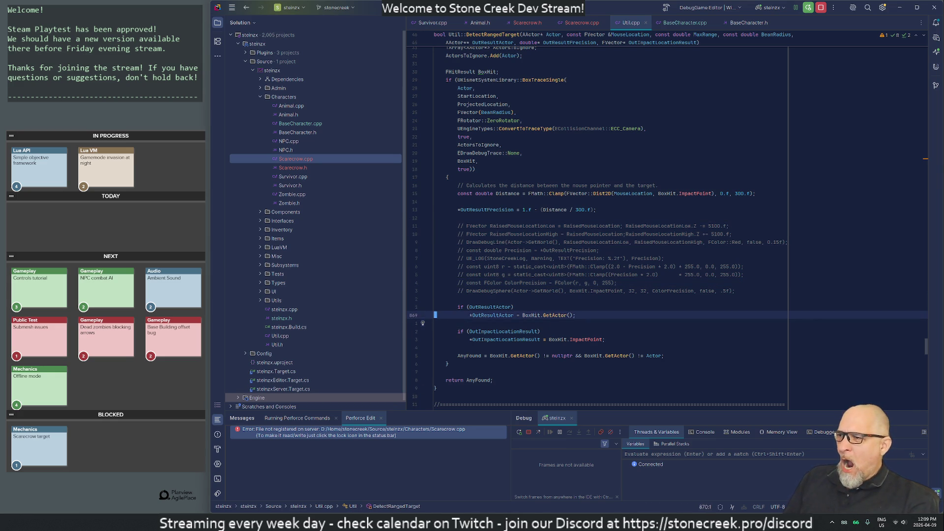
key("ctrl+v")
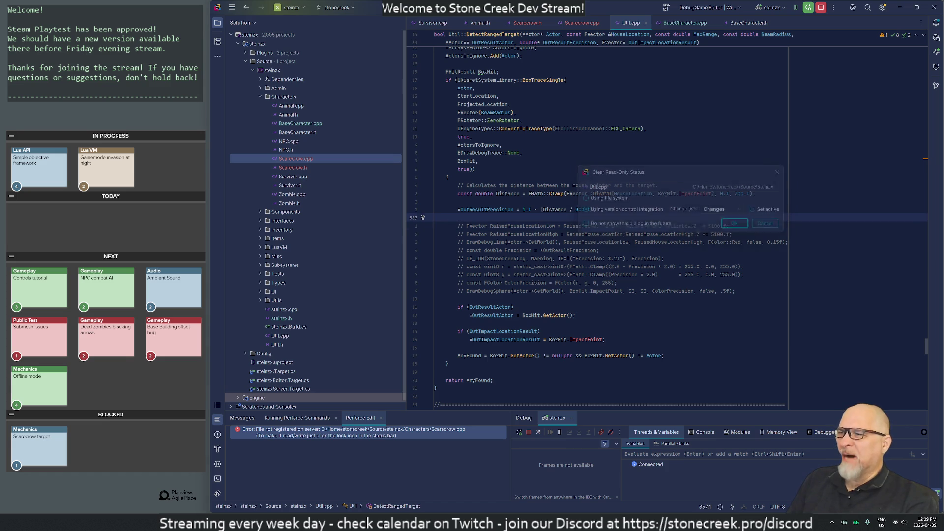
key("Return")
type("// TODO remove this")
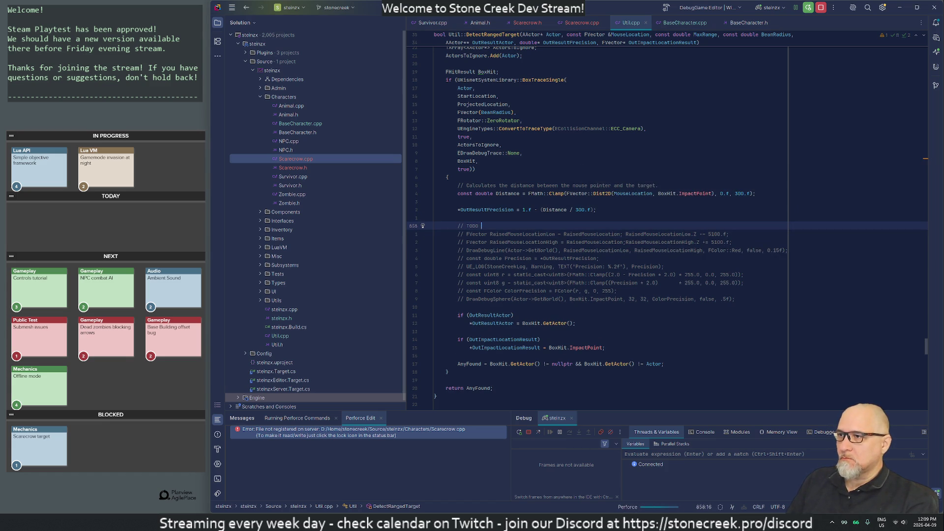
key("Return")
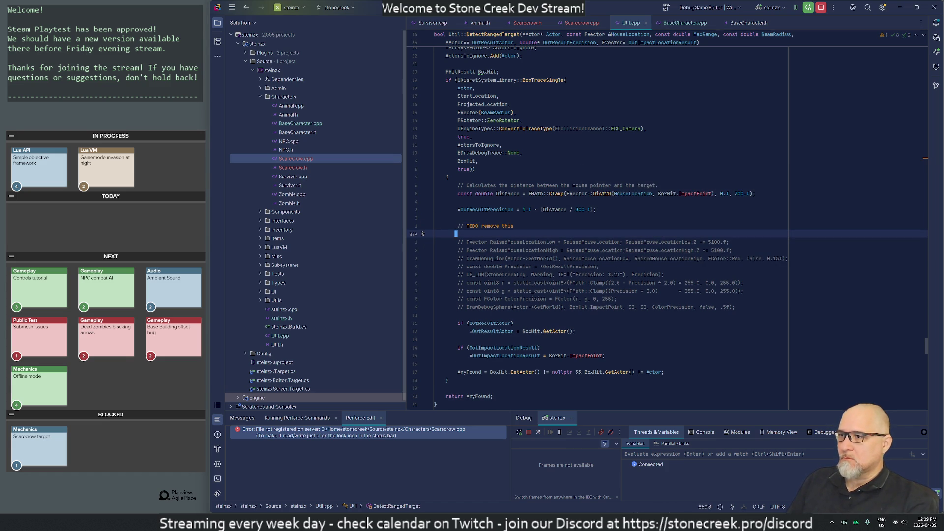
Close the Util.cpp, Scarecrow.cpp, Scarecrow.h and Animal.h editor tabs
key("ctrl+F4")
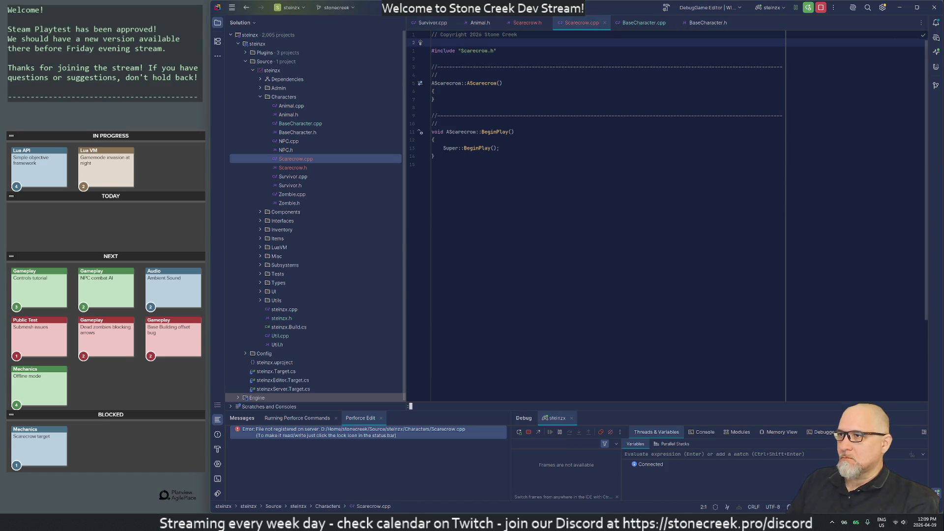
key("ctrl+F4")
key("ctrl+F4")
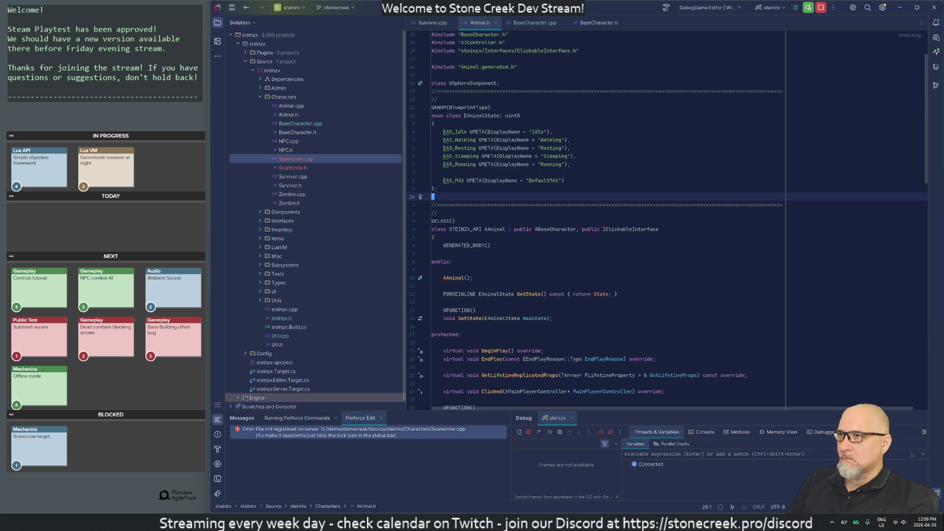
key("ctrl+F4")
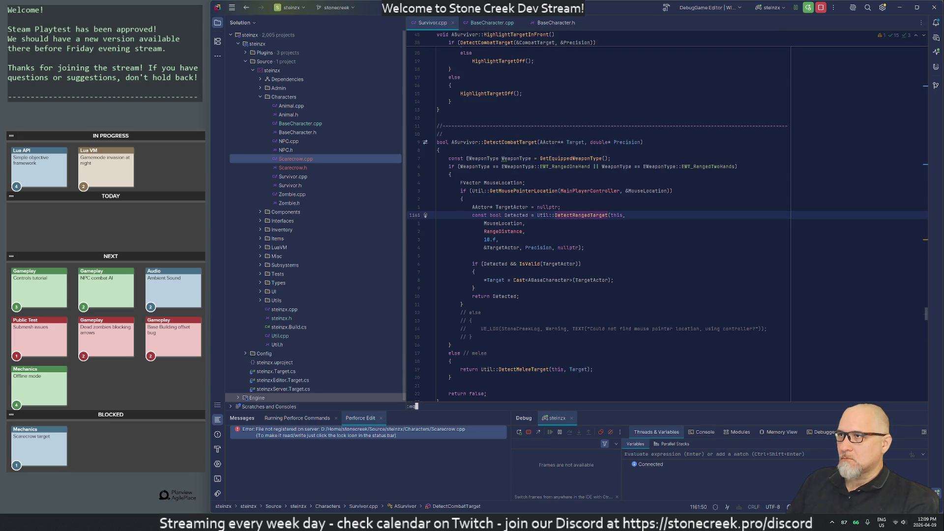
key("ctrl+F4")
key("ctrl+F4")
key("ctrl+F4")
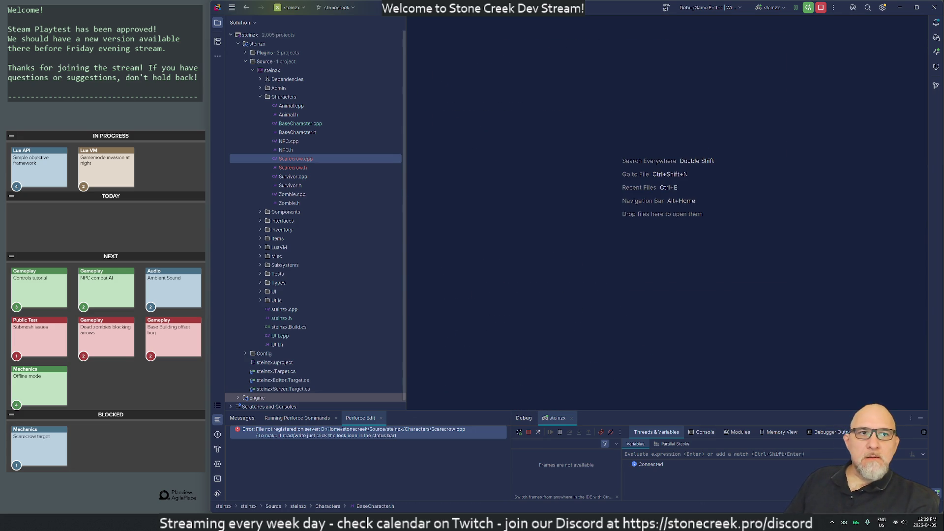
Bring up the SC Tutorial spreadsheet, dock it on the right half, and widen it over the IDE
key("alt+Tab")
mouse_move(274, 6)
left_mouse_down()
mouse_move(212, 40)
mouse_move(715, 96)
mouse_move(863, 90)
mouse_move(943, 106)
mouse_move(943, 97)
mouse_move(928, 119)
mouse_move(942, 226)
mouse_move(905, 246)
mouse_move(845, 243)
mouse_move(845, 157)
mouse_move(934, 206)
mouse_move(940, 94)
mouse_move(941, 207)
mouse_move(942, 178)
mouse_move(936, 199)
mouse_move(938, 178)
mouse_move(567, 190)
left_mouse_up()
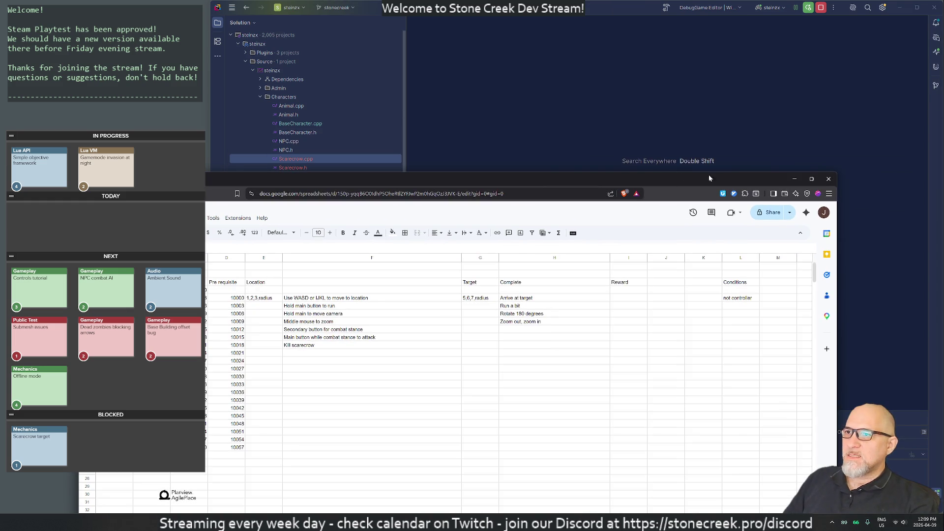
mouse_move(709, 175)
left_mouse_down()
mouse_move(926, 182)
mouse_move(929, 106)
mouse_move(691, 21)
mouse_move(742, 1)
left_mouse_up()
key("super+Down")
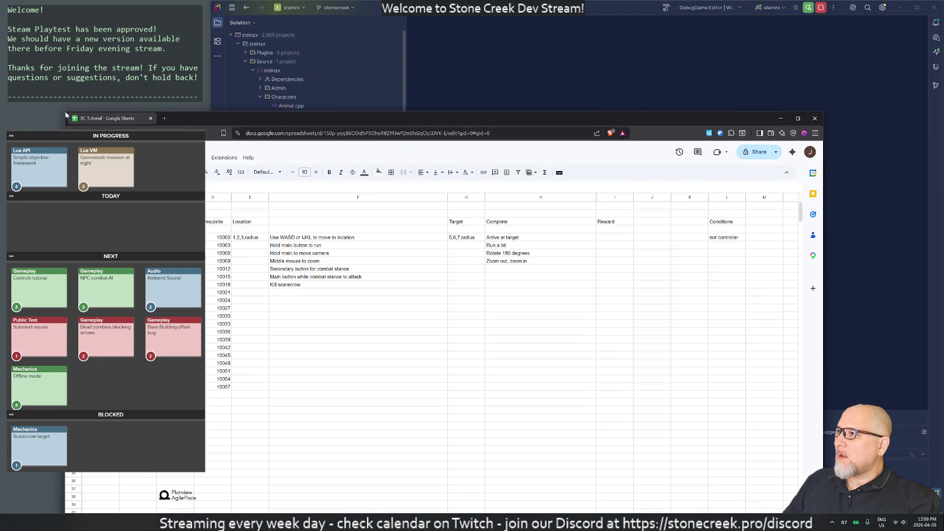
mouse_move(63, 111)
left_mouse_down()
mouse_move(453, 143)
mouse_move(623, 144)
mouse_move(745, 48)
mouse_move(752, 210)
mouse_move(758, 126)
mouse_move(929, 149)
left_mouse_up()
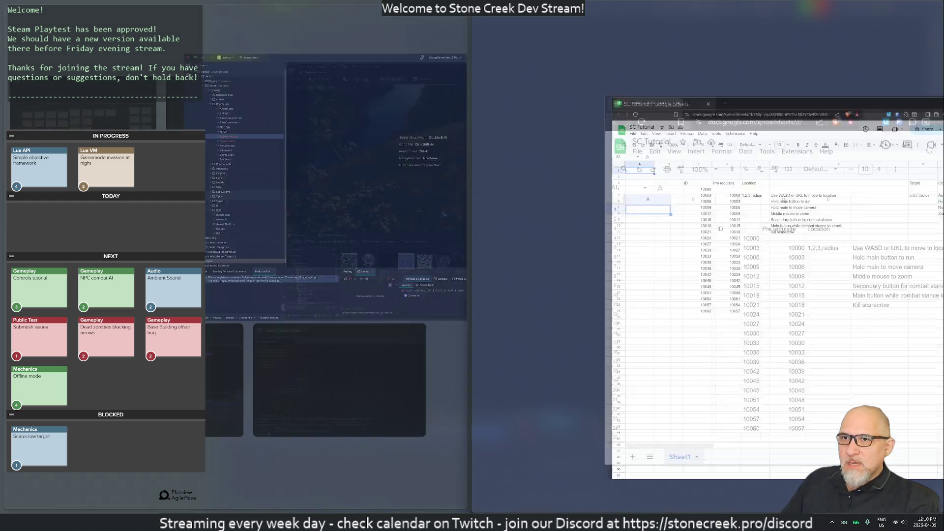
left_click(479, 247)
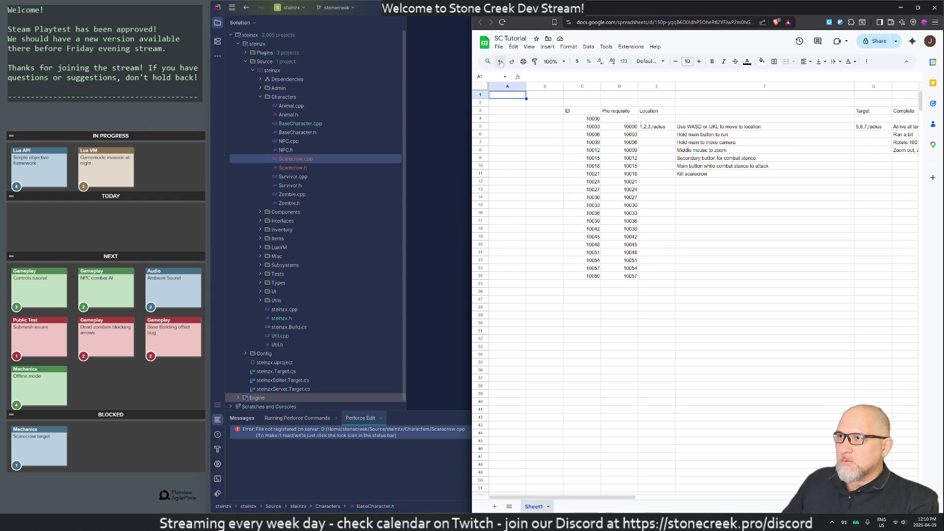
left_click_drag(472, 80, 211, 119)
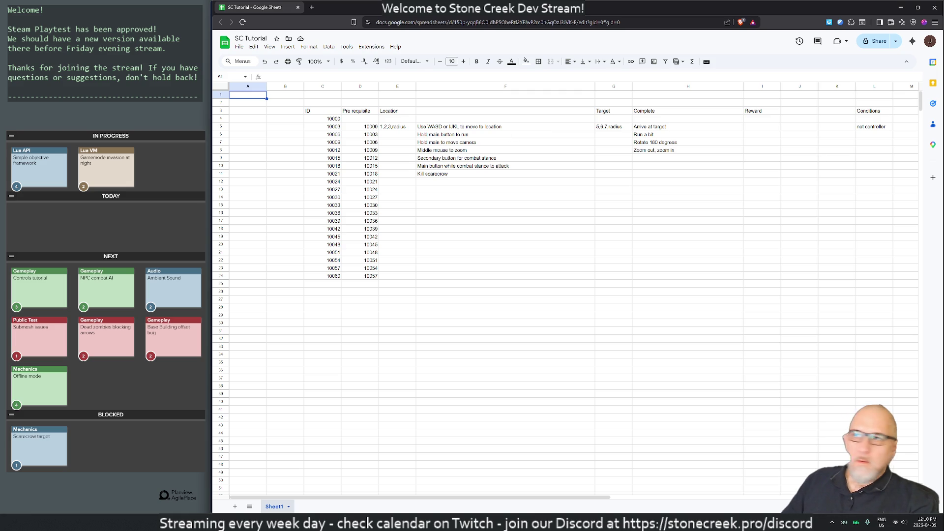
Head column F with 'Message' in F3 and narrow the column
left_click(498, 207)
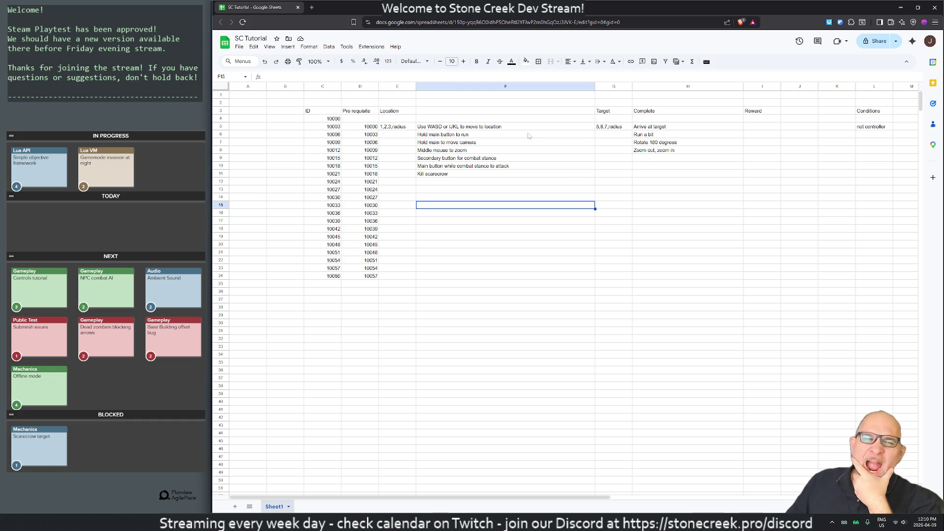
left_click(435, 168)
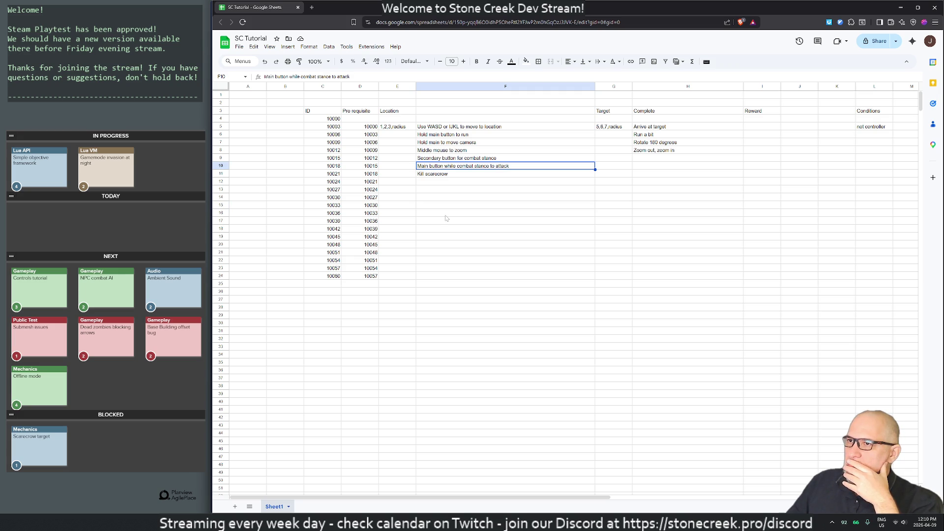
left_click(422, 112)
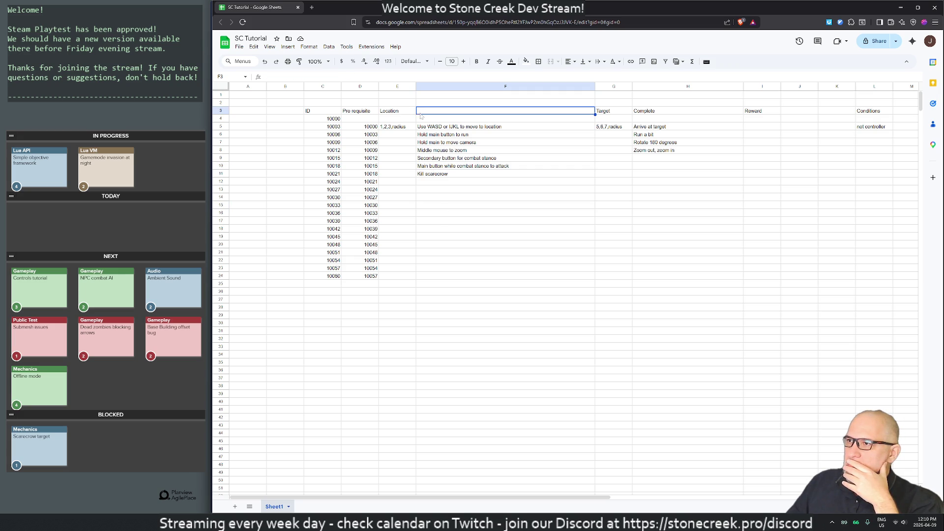
type("MJe")
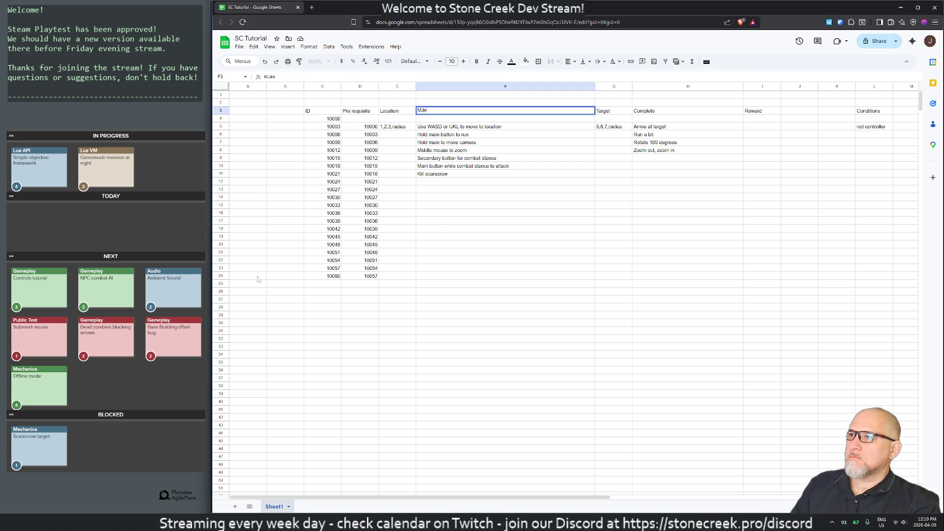
type("essage")
key("Return")
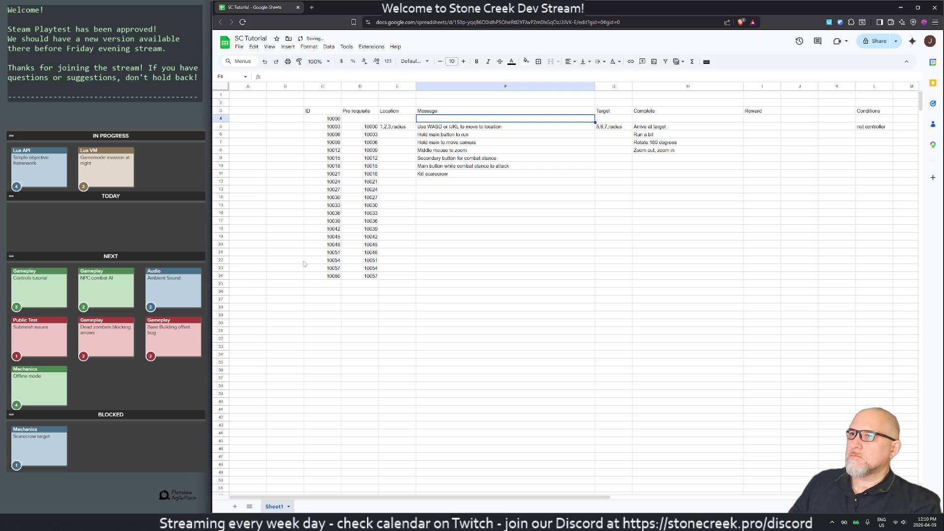
left_click_drag(595, 88, 533, 92)
Insert a new column right of Target and head it 'Notes'
left_click(546, 87)
right_click(543, 88)
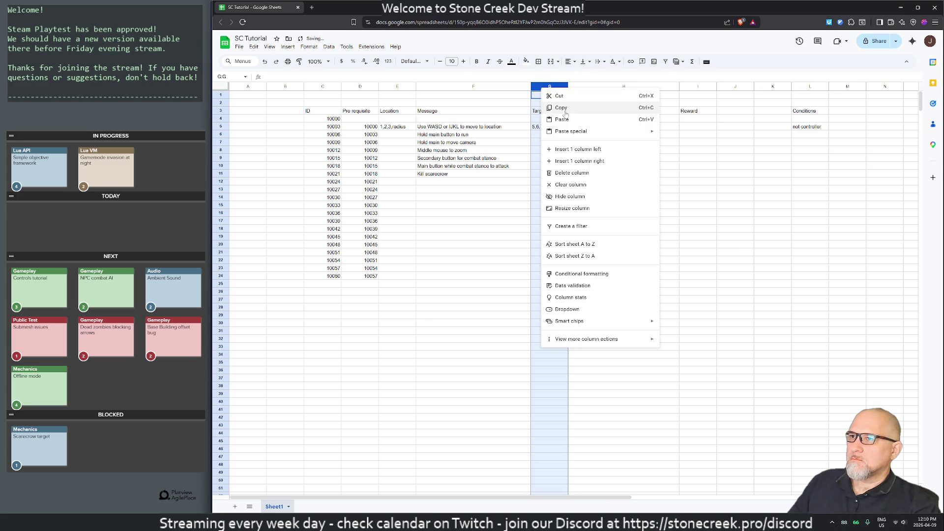
left_click(573, 160)
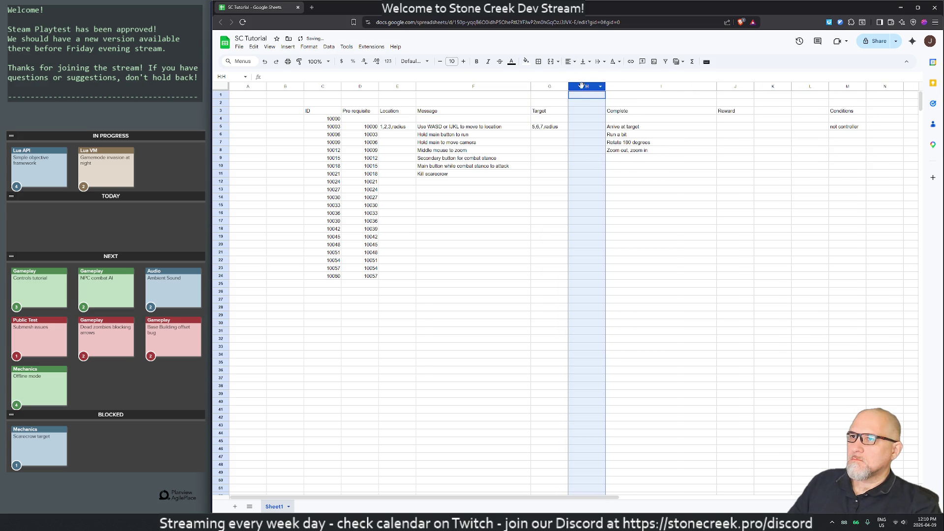
left_click(583, 110)
type("Notes")
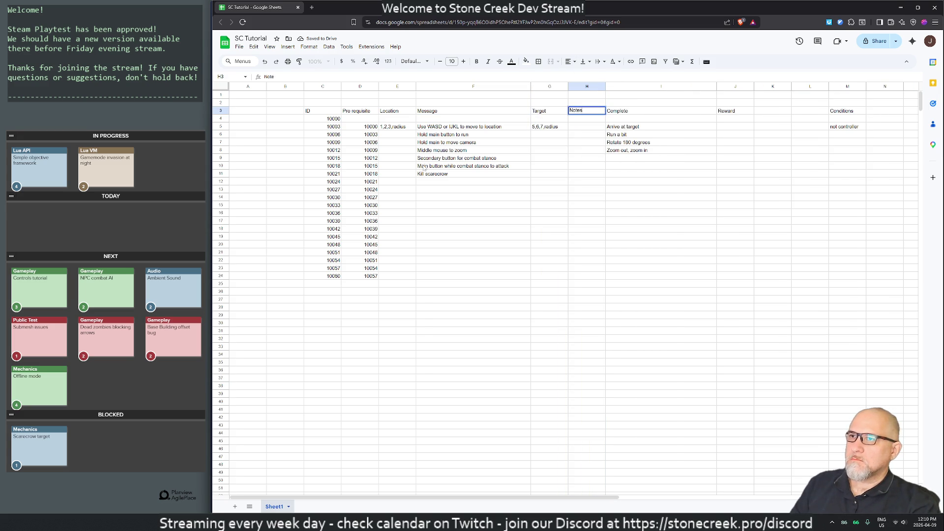
key("Return")
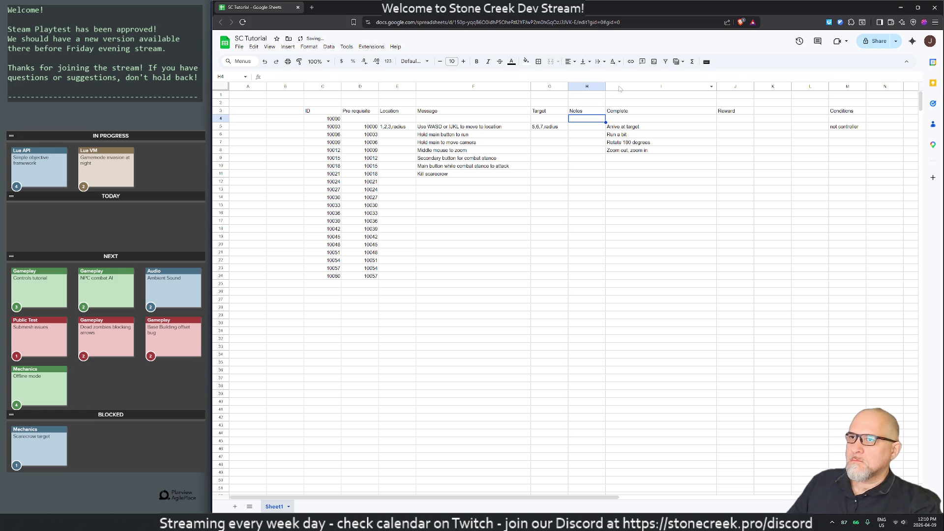
Move the Complete column before Notes and rename its header 'Complete criteria'
left_click(620, 88)
left_click_drag(620, 88, 586, 104)
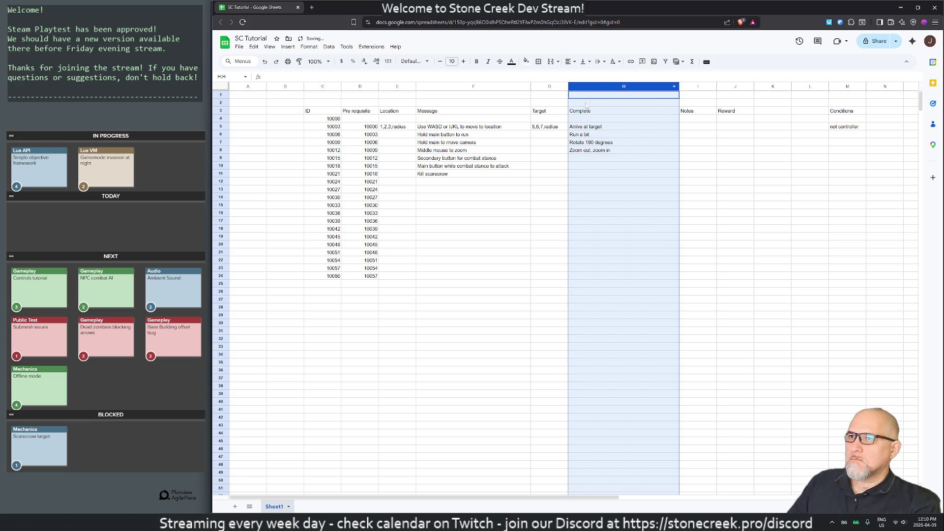
left_click(585, 112)
double_click(597, 114)
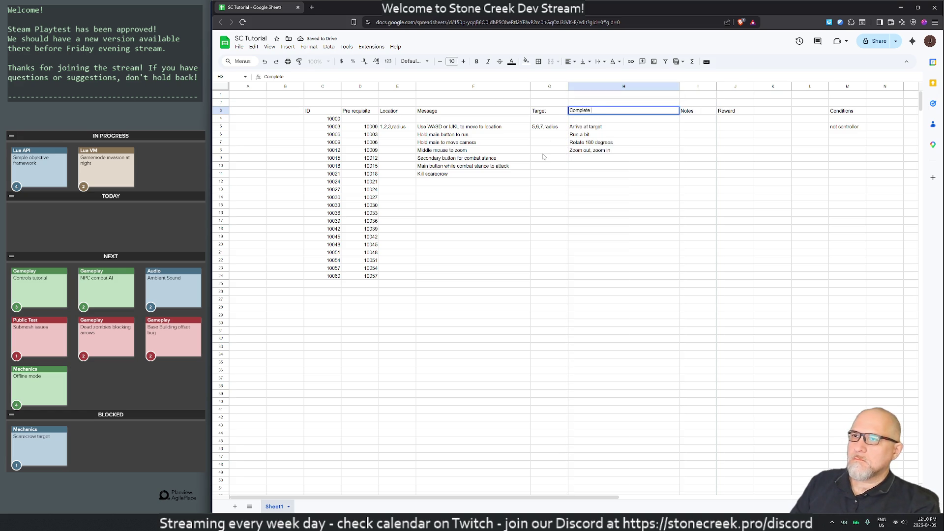
type("criteia")
key("Return")
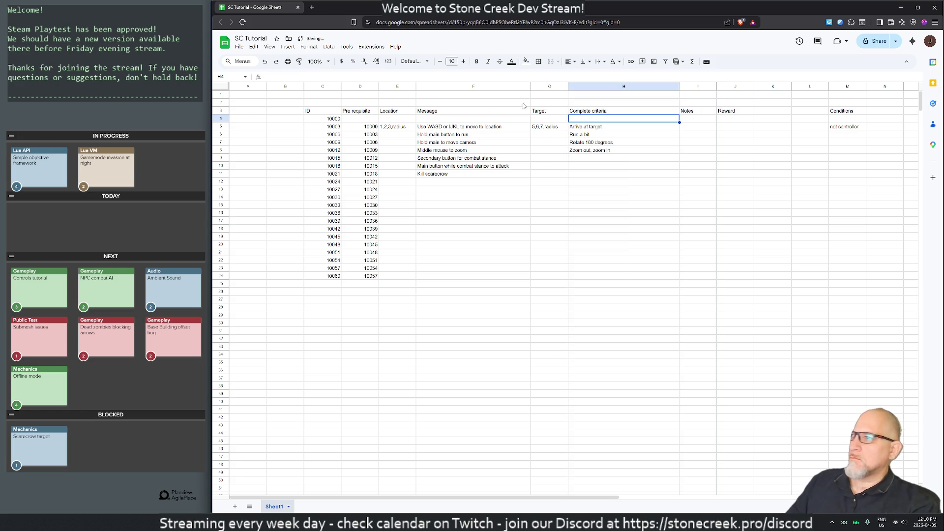
left_click_drag(314, 113, 845, 111)
Give header row C3:M3 a black fill and white text
left_click(525, 61)
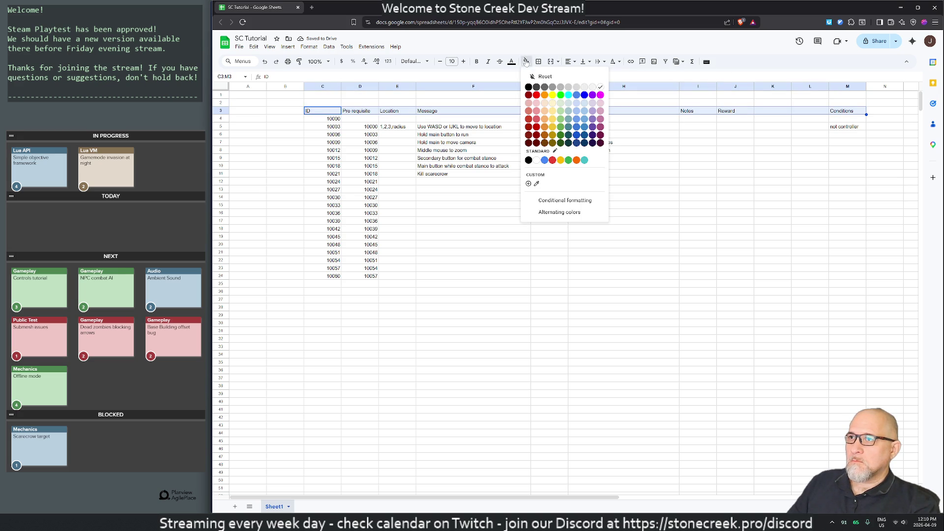
left_click(530, 89)
left_click(511, 62)
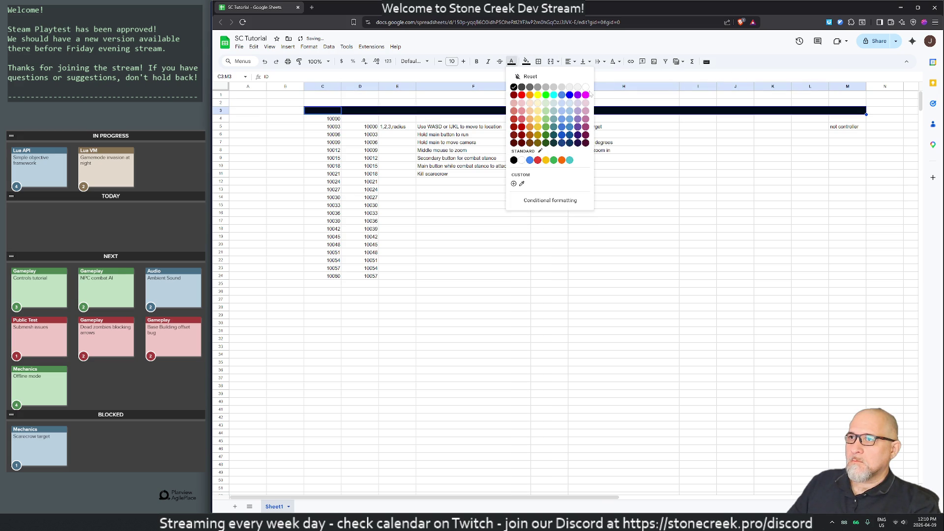
left_click(585, 87)
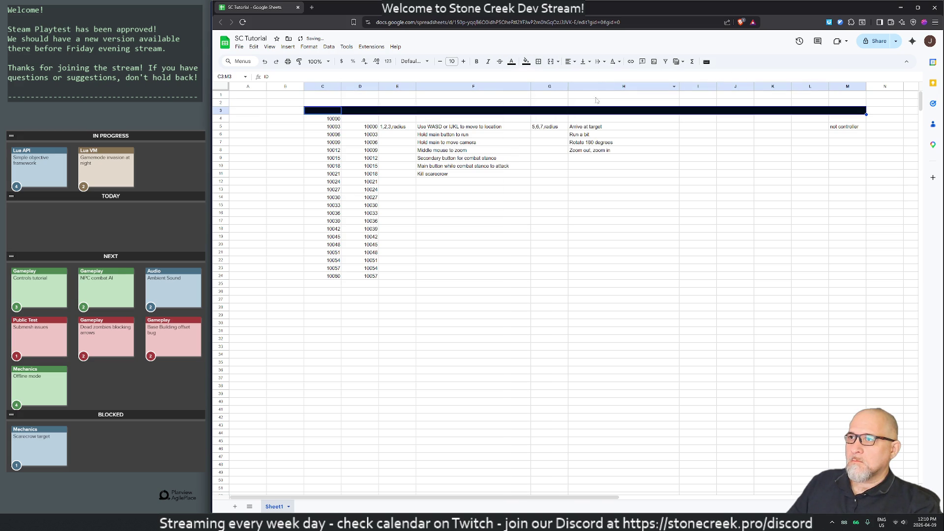
left_click(512, 62)
left_click(585, 87)
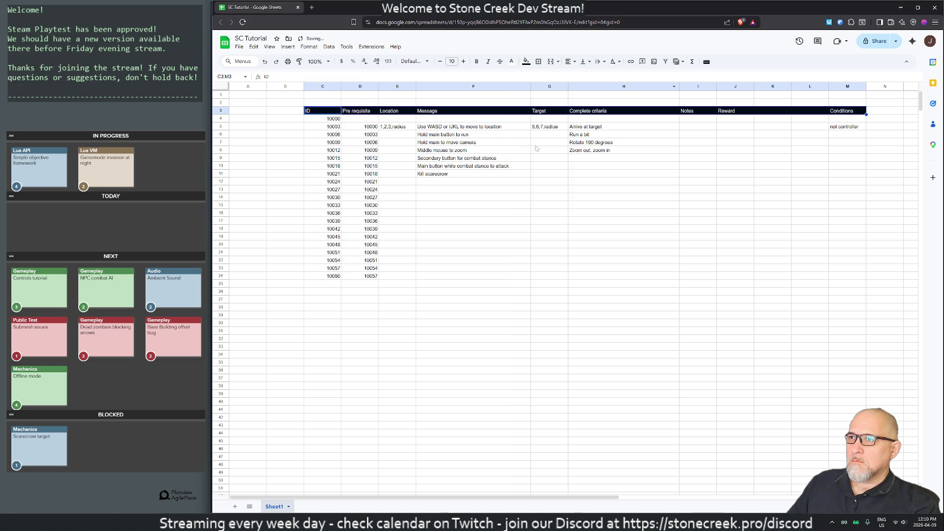
left_click(491, 189)
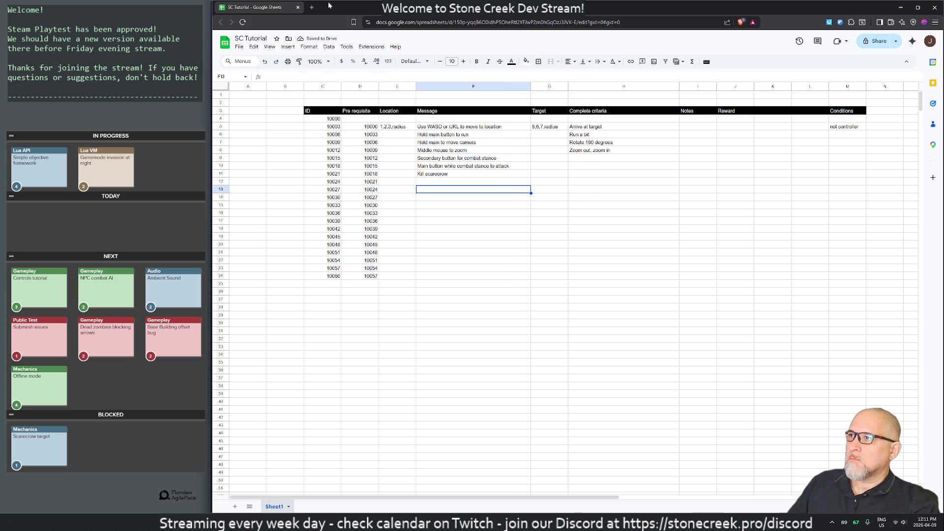
Resize the Sheets browser into a wide floating window showing columns G–M, with Rider visible behind
left_click_drag(329, 3, 362, 238)
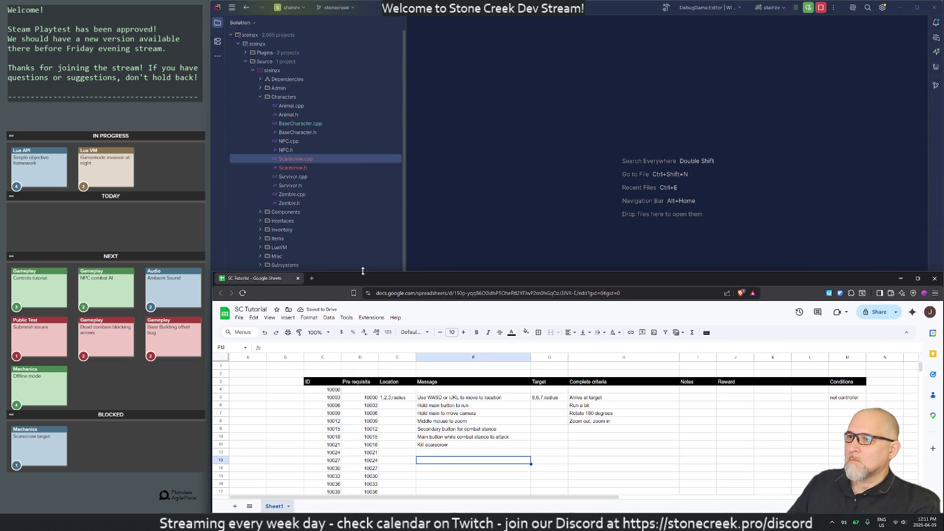
mouse_move(467, 244)
left_mouse_down()
mouse_move(465, 153)
mouse_move(359, 174)
mouse_move(346, 192)
left_mouse_up()
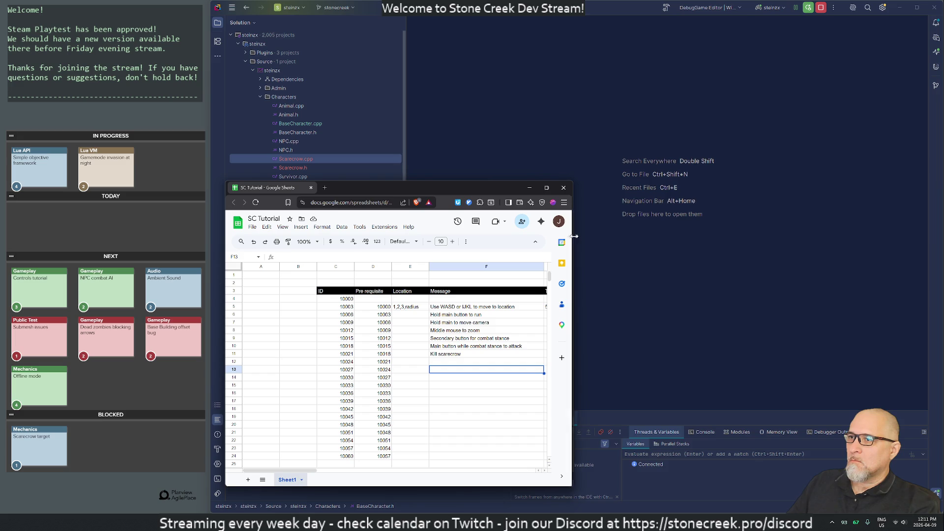
left_click_drag(572, 239, 917, 239)
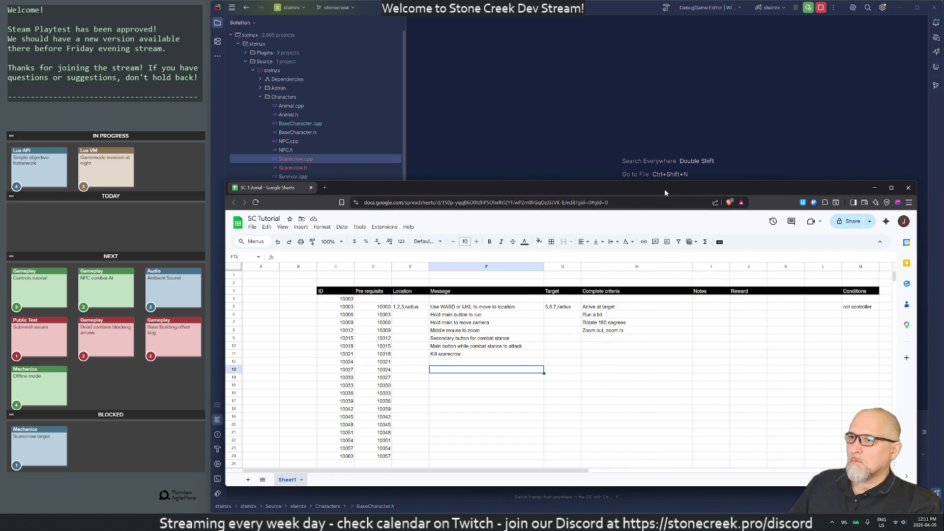
left_click_drag(665, 193, 670, 188)
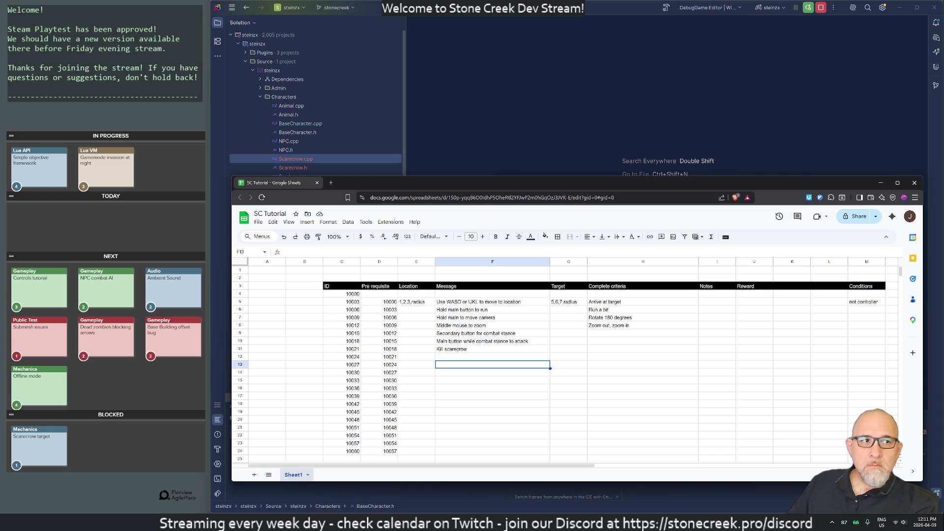
key("super")
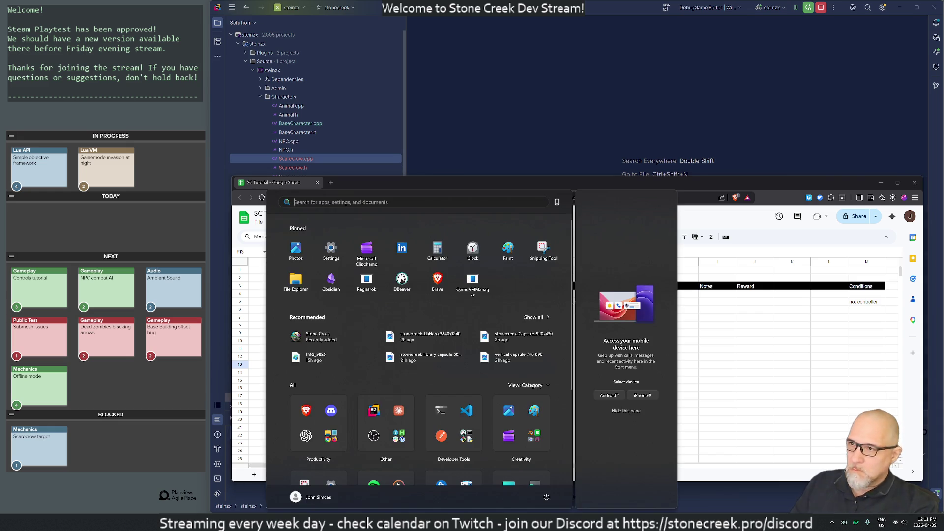
type("discord")
key("Return")
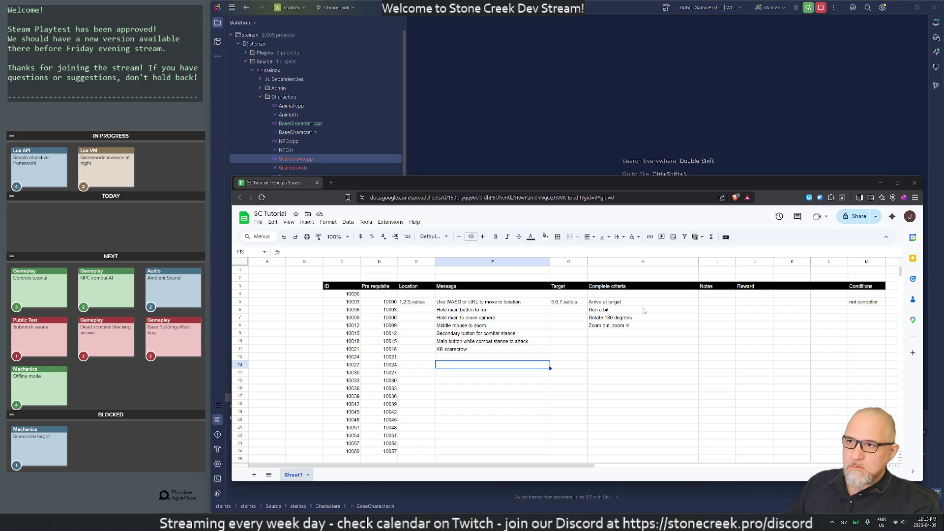
Search 'stone' in the Start menu and launch the Stone Creek game
left_click(447, 302)
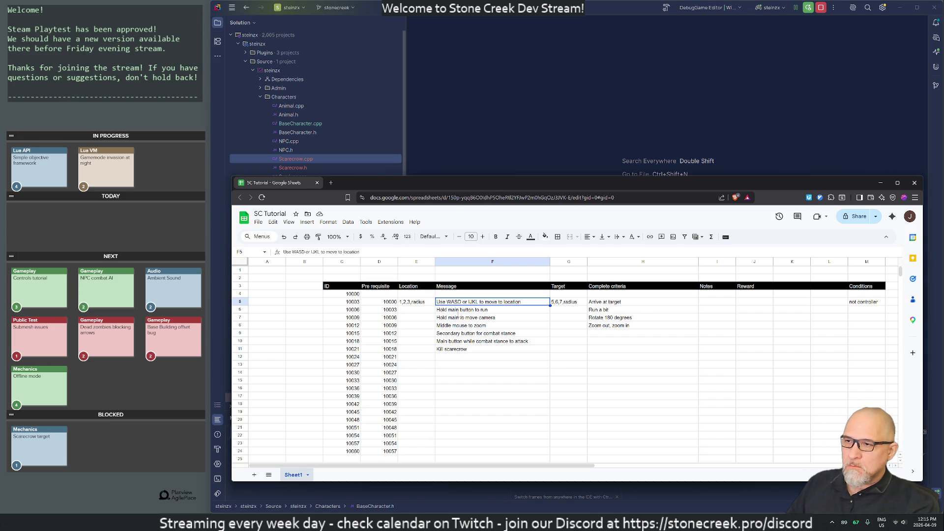
key("super")
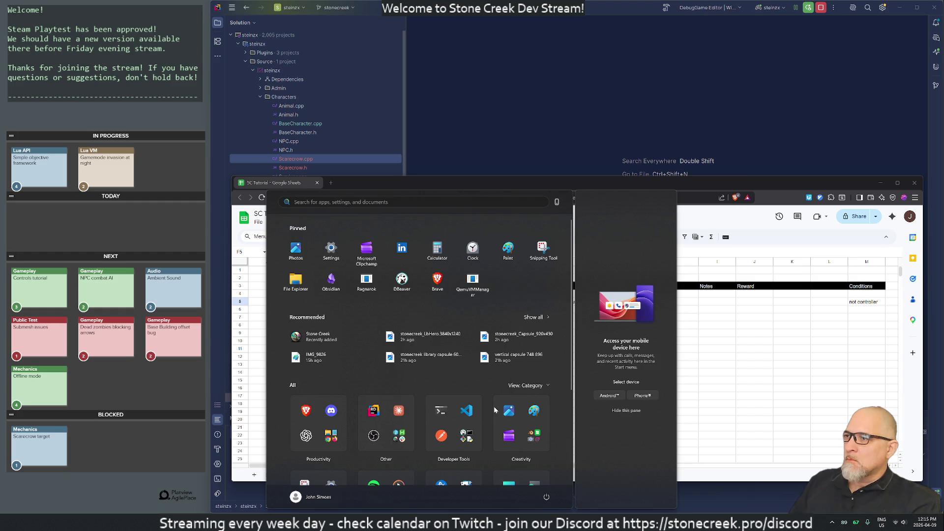
type("stone")
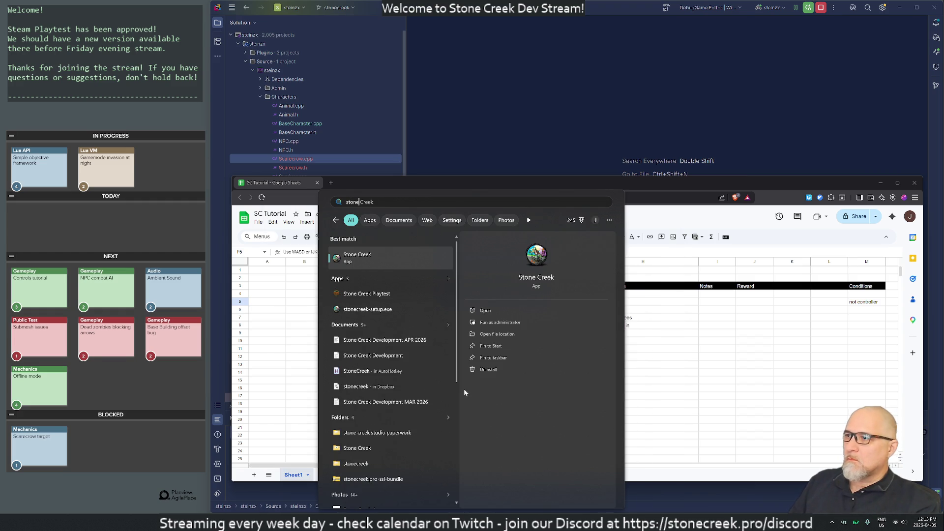
left_click(370, 294)
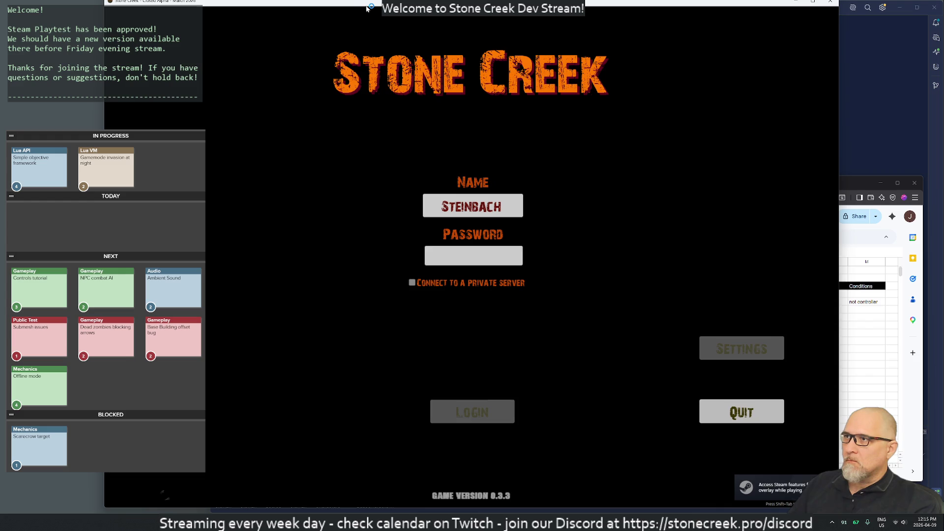
Move the game window aside and log in with the account password
left_click_drag(367, 7, 472, 13)
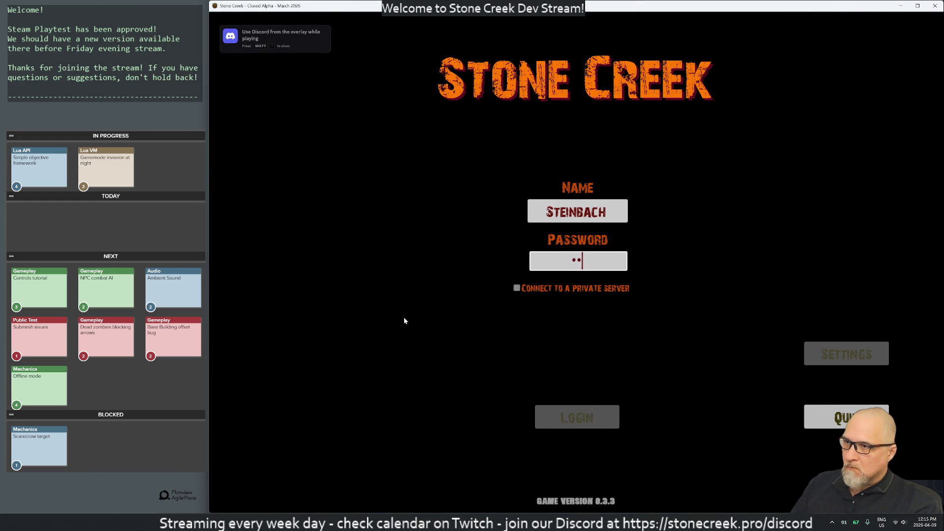
type("*****")
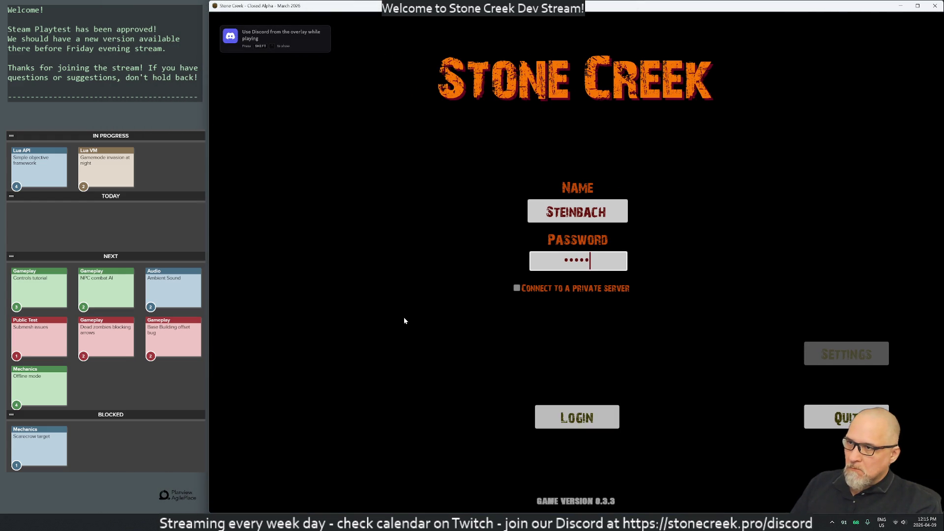
key("Return")
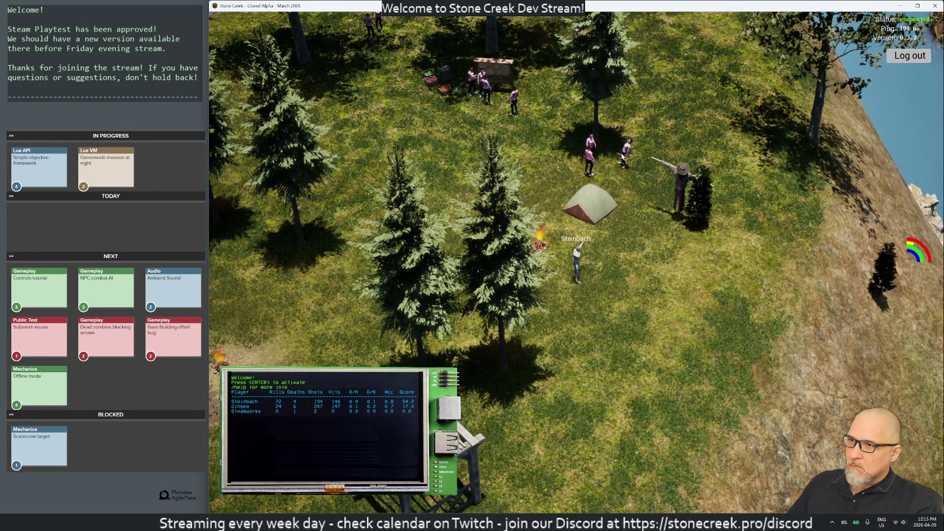
Shoot the nearby NPC until kills reach 73, then walk right toward the lakeside tents
key("d")
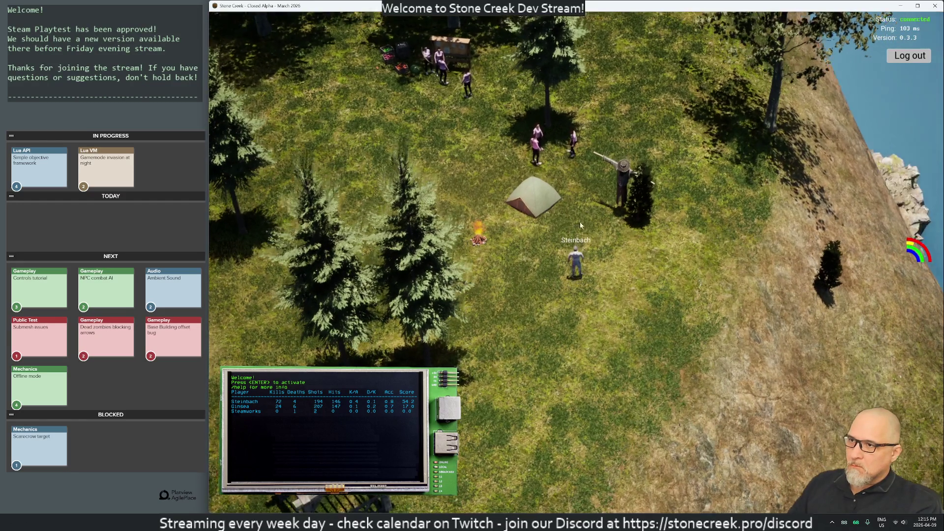
mouse_move(580, 222)
left_mouse_down()
mouse_move(430, 210)
mouse_move(466, 419)
left_mouse_up()
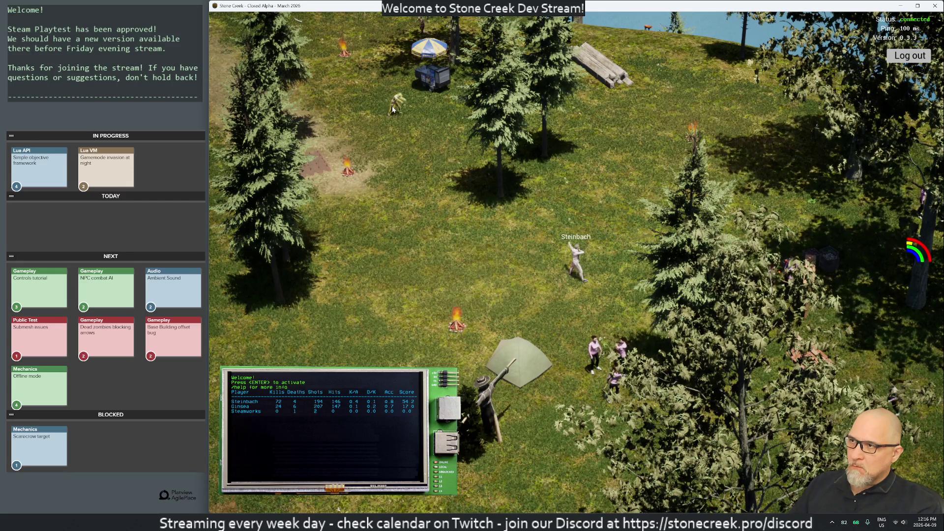
left_click(426, 129)
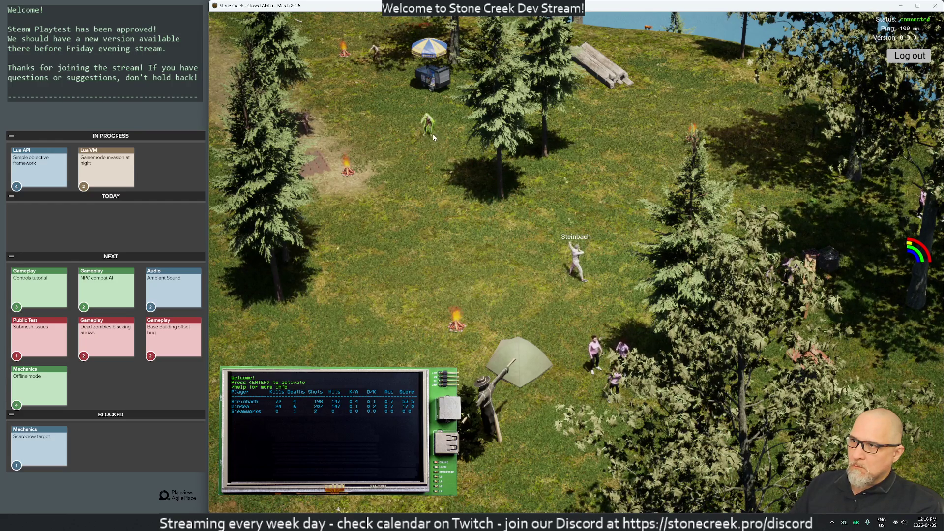
left_click(432, 135)
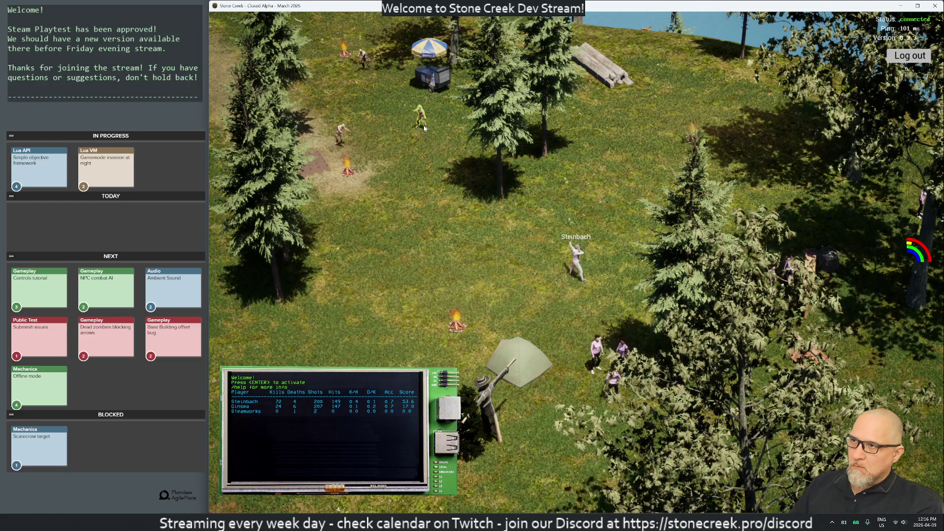
left_click(430, 134)
left_click(432, 135)
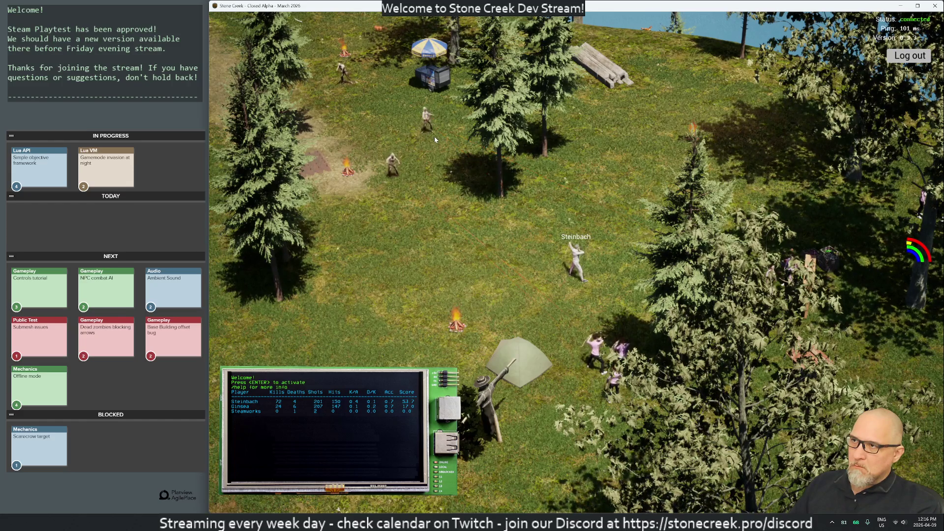
left_click(434, 137)
key("d")
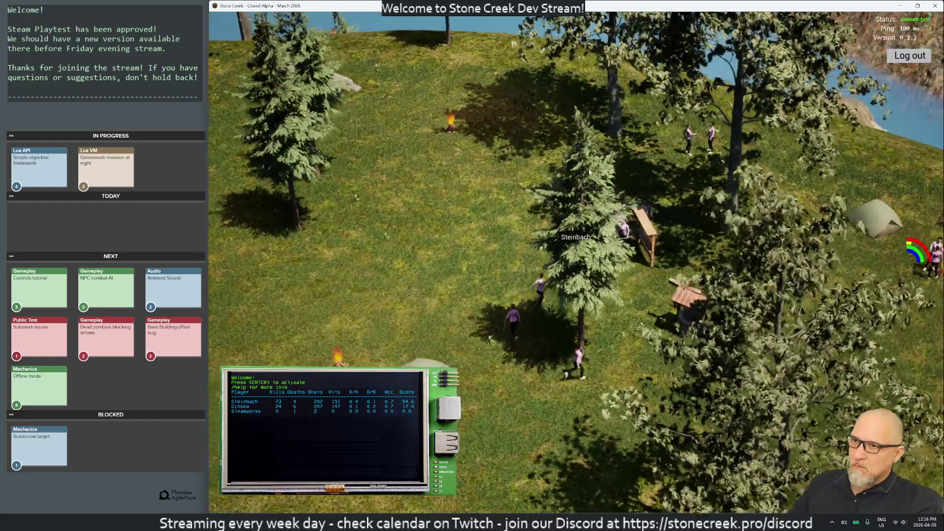
key("d")
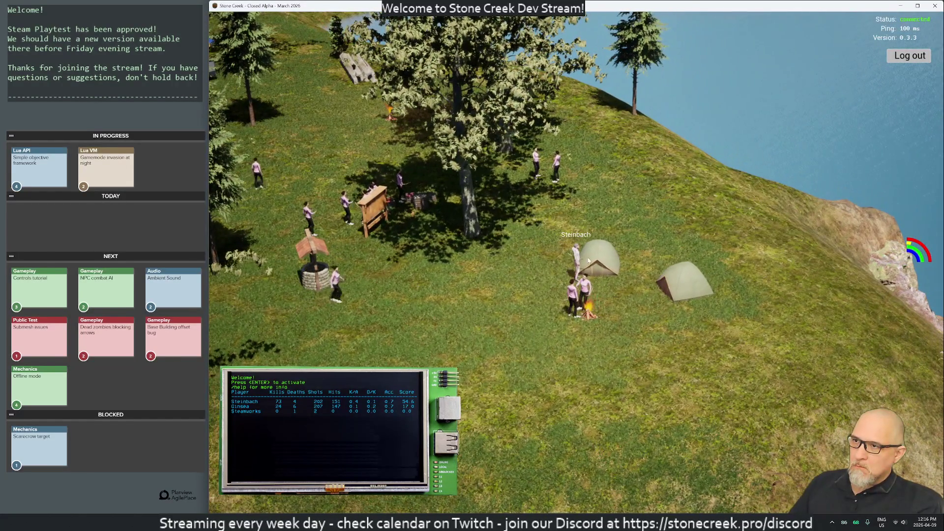
Choose Sleep from the tent's actions and let the character rest until it finishes
right_click(597, 263)
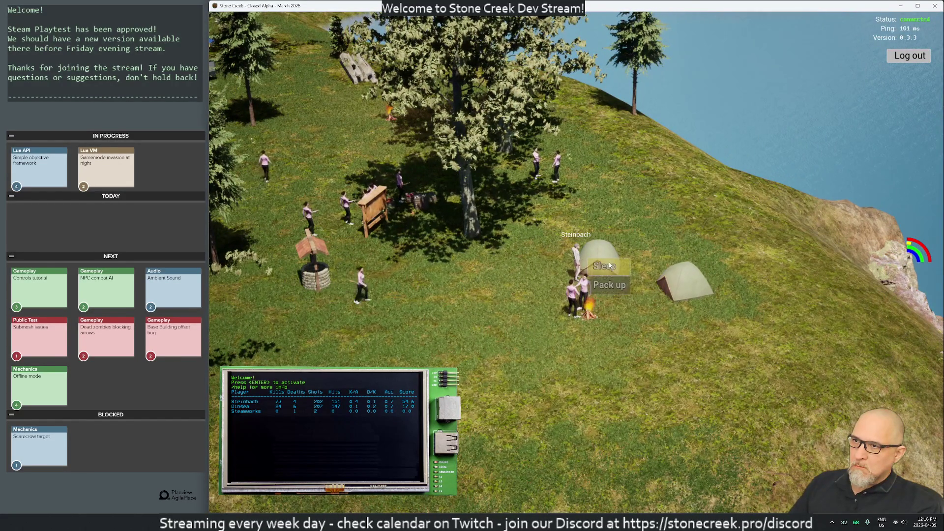
left_click(610, 266)
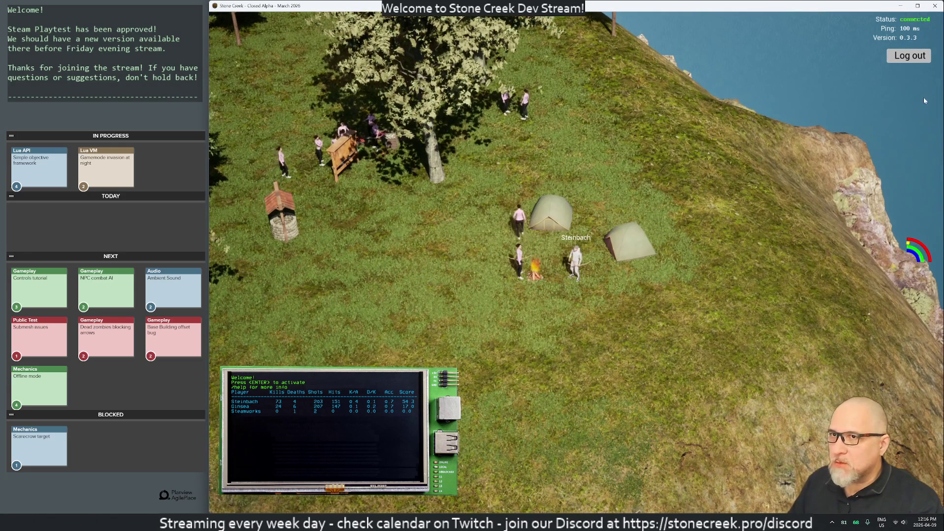
Log out and log back in with the account password
left_click(909, 56)
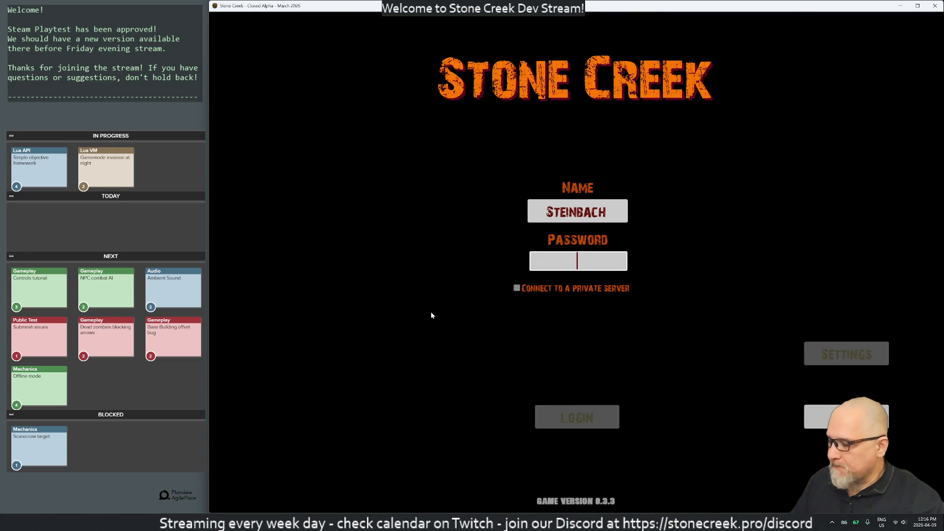
type("********")
key("Return")
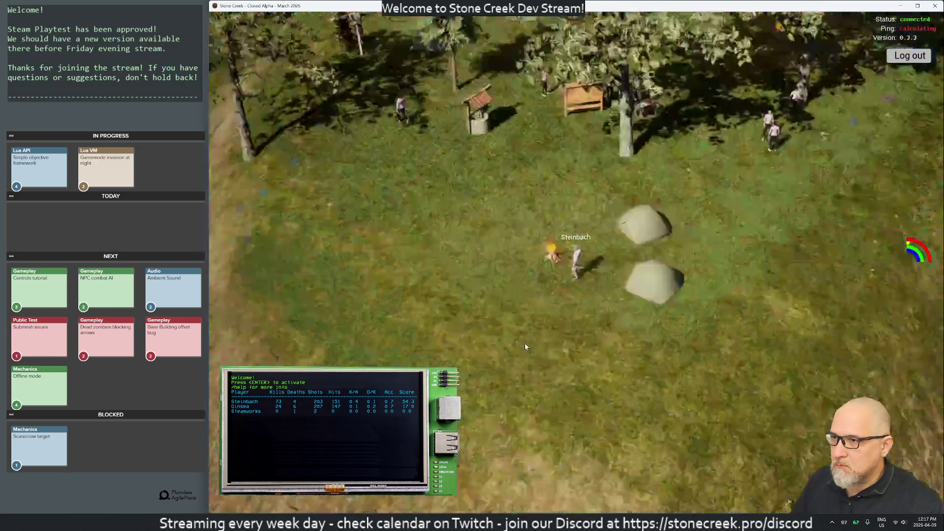
Glance at the world map, walk toward the upper tent, and perform the /dan emote
key("i")
key("m")
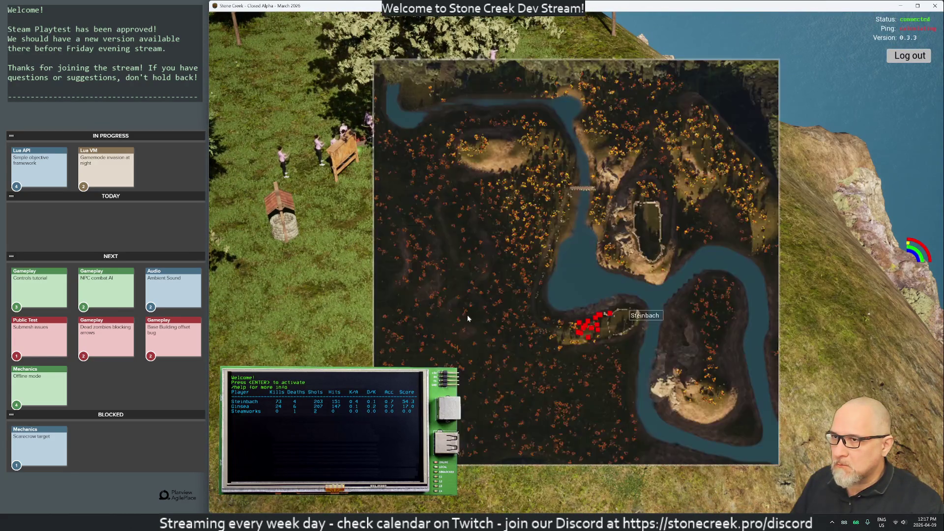
key("m")
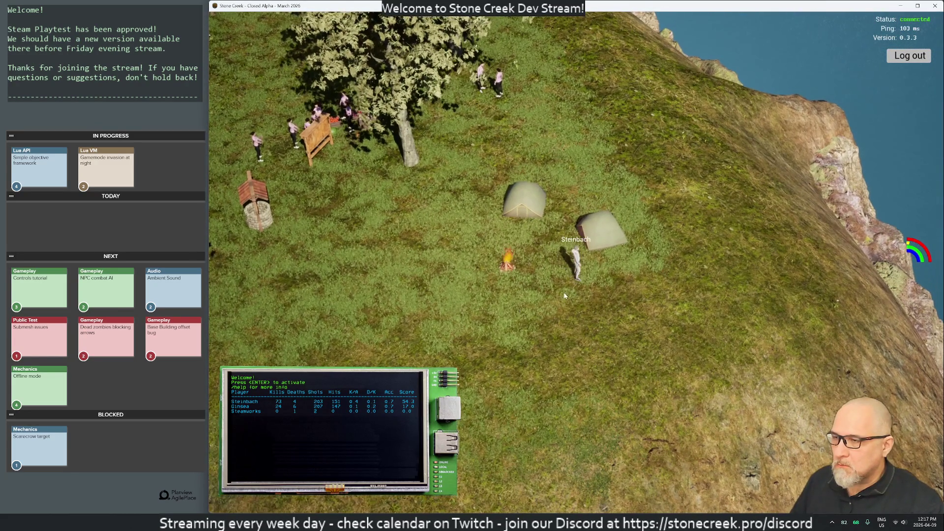
scroll(565, 295, "up", 3)
key("w")
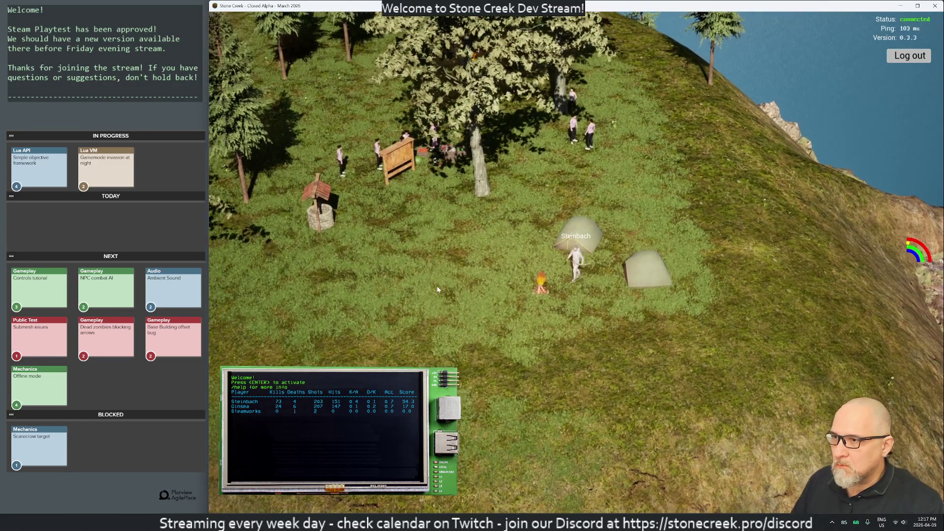
key("Return")
type("/dan")
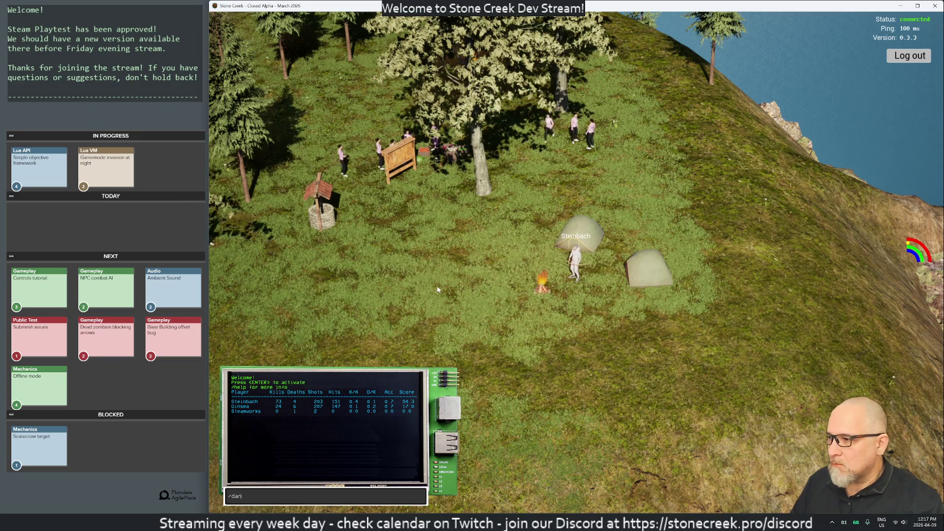
key("Return")
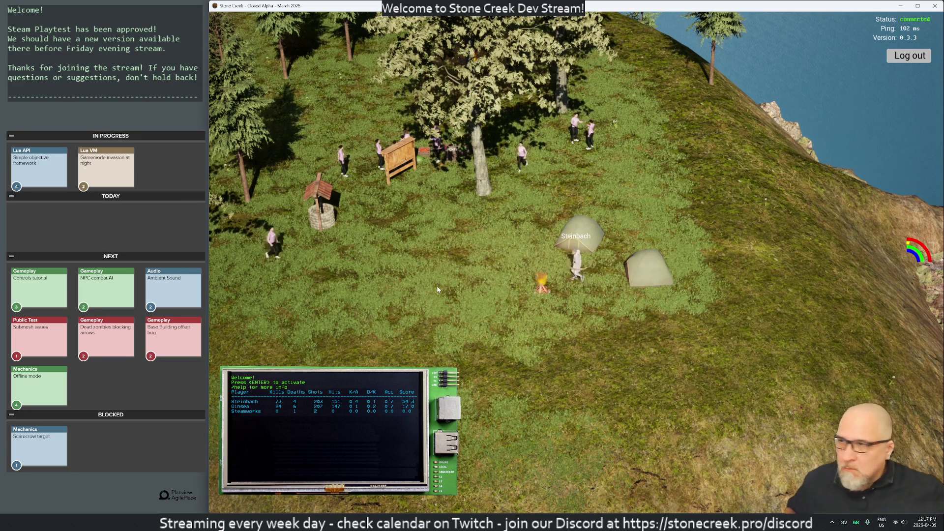